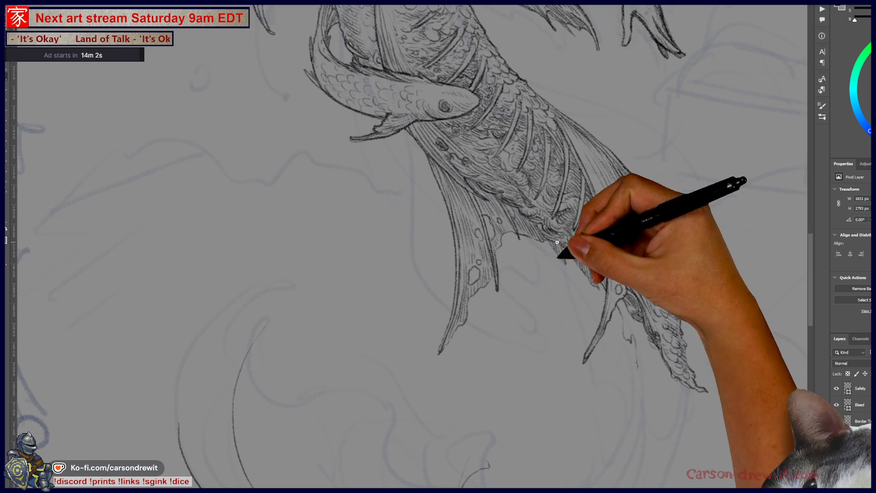
Step: Pan along the tail and zoom out to frame the whole mermaid and tail fins
mouse_move(626, 294)
mouse_down()
mouse_move(601, 287)
mouse_move(599, 306)
mouse_up()
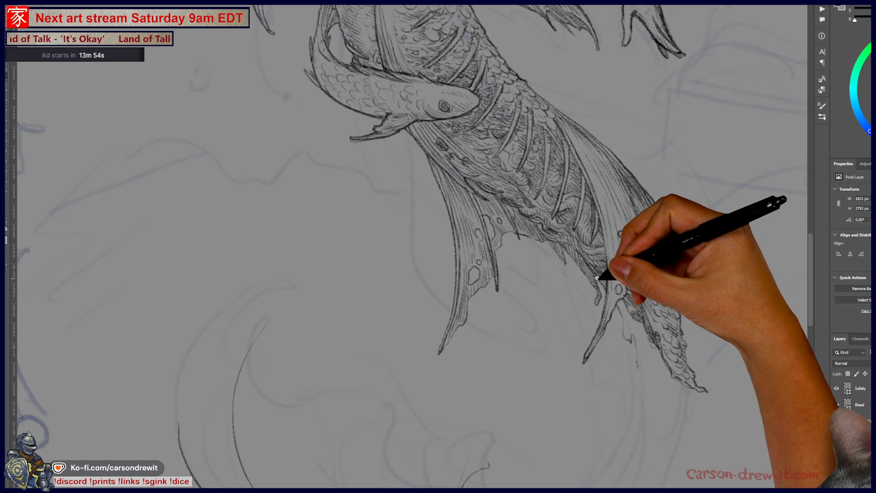
drag(620, 313, 712, 378)
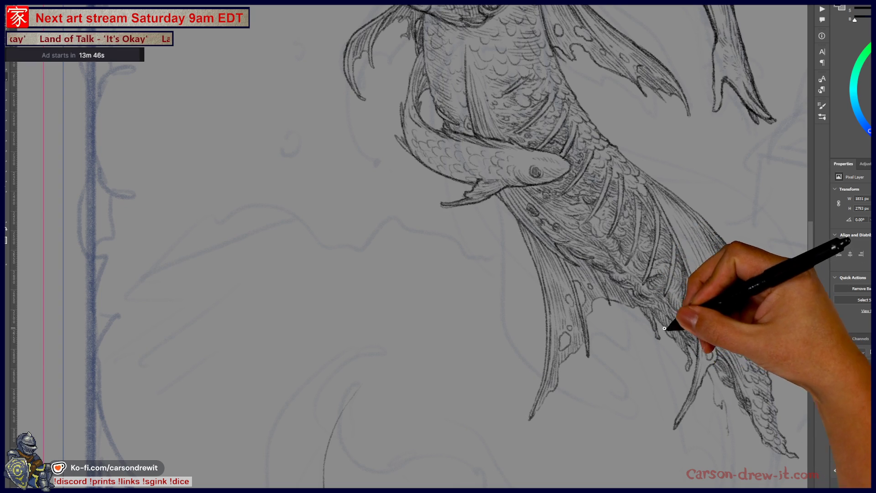
drag(673, 363, 721, 443)
mouse_move(656, 362)
mouse_down()
mouse_move(557, 281)
mouse_move(626, 307)
mouse_move(512, 228)
mouse_up()
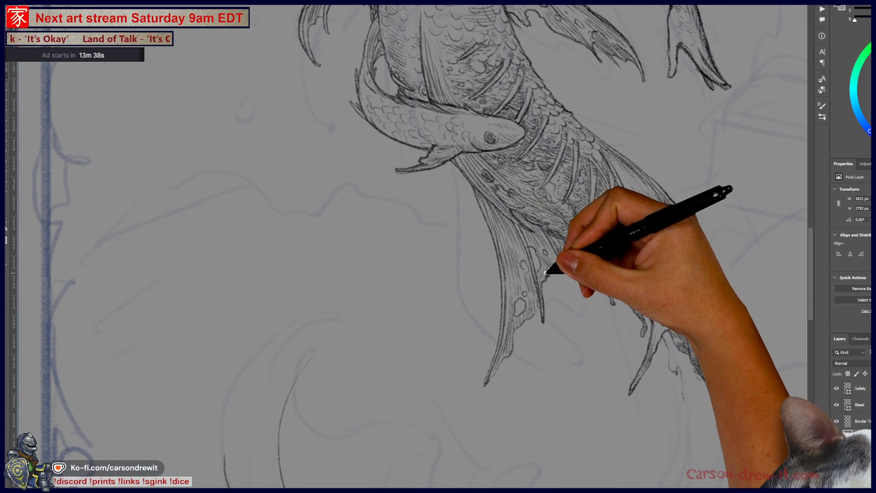
mouse_move(640, 407)
mouse_down()
mouse_move(513, 325)
mouse_move(502, 240)
mouse_up()
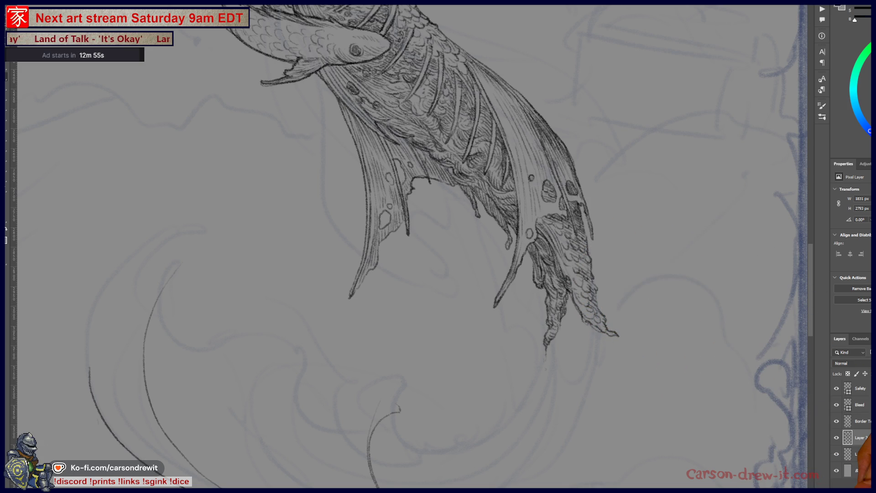
key(ctrl+minus)
key(ctrl+minus)
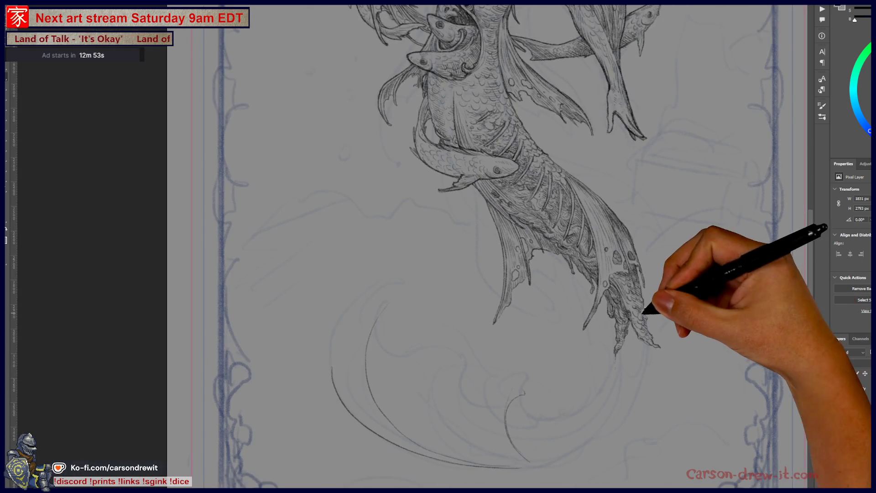
drag(606, 303, 656, 361)
key(ctrl+minus)
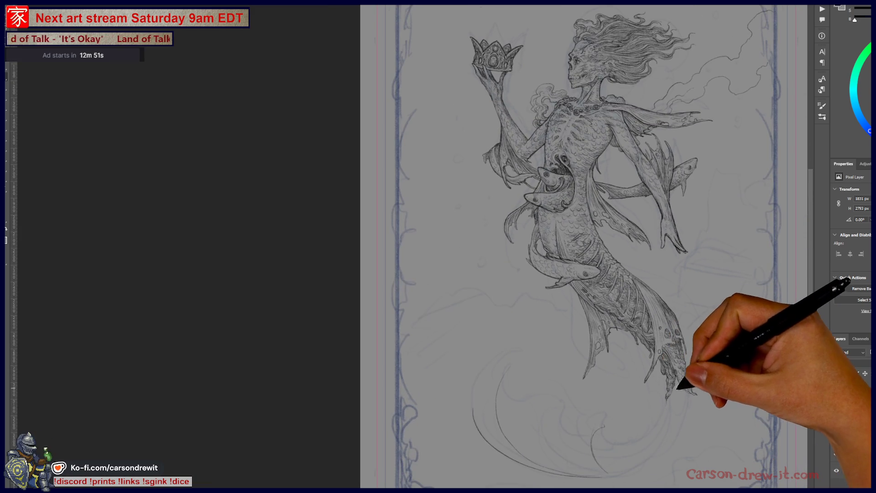
scroll(670, 407, up, 5)
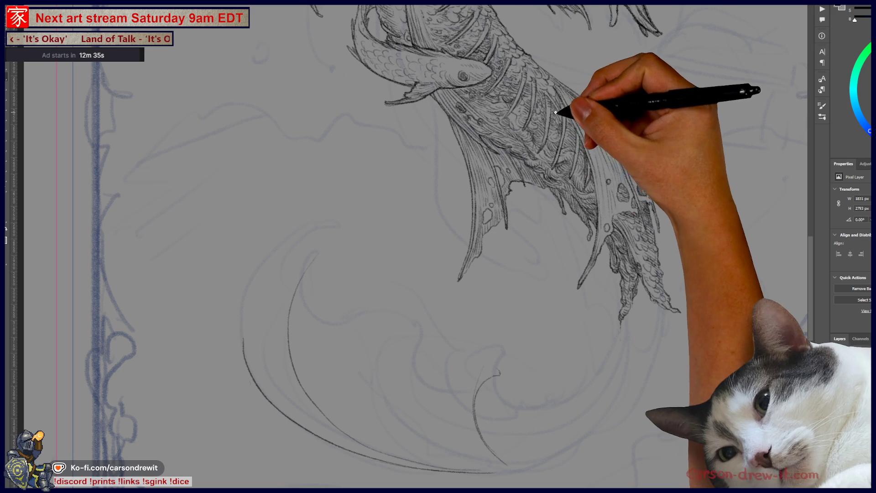
drag(602, 304, 533, 360)
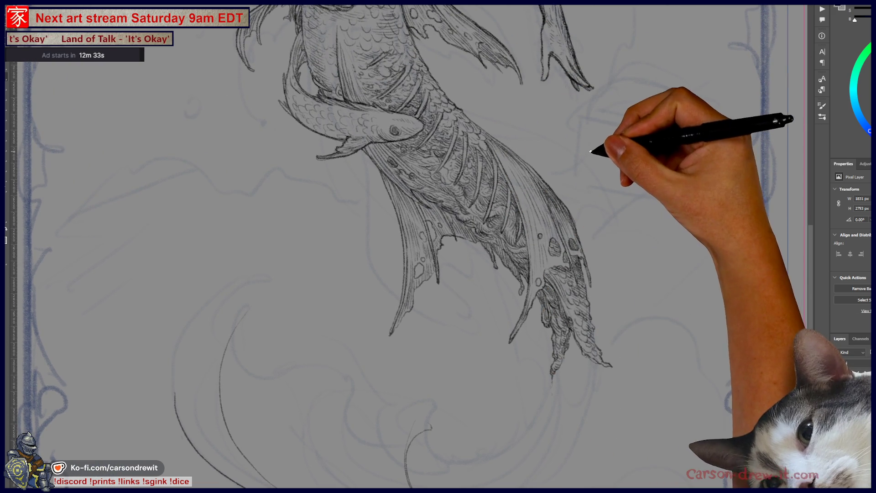
Step: Handwrite 'Ex ~ BF', 'M V F' and a circled 'Me', then undo all except 'Ex'
drag(586, 149, 586, 162)
drag(597, 150, 607, 157)
drag(607, 149, 587, 219)
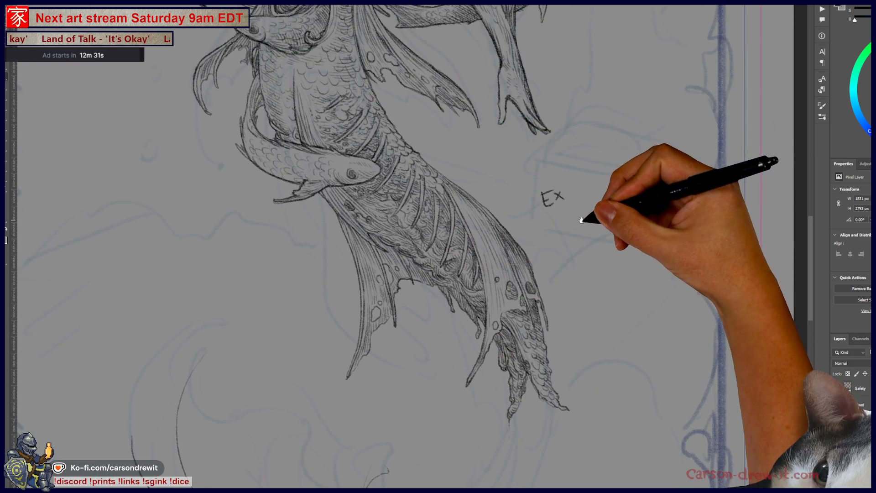
drag(575, 186, 607, 183)
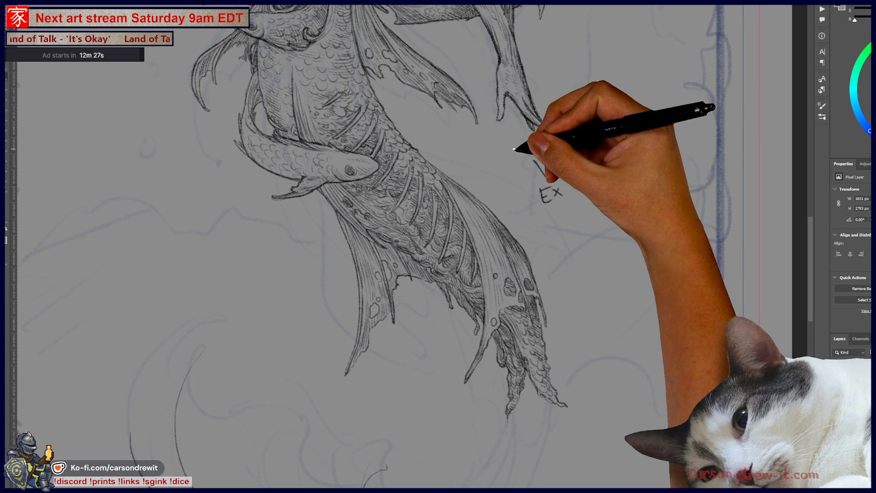
drag(513, 157, 536, 156)
mouse_move(538, 162)
mouse_down()
mouse_move(556, 157)
mouse_move(551, 149)
mouse_up()
drag(548, 137, 559, 133)
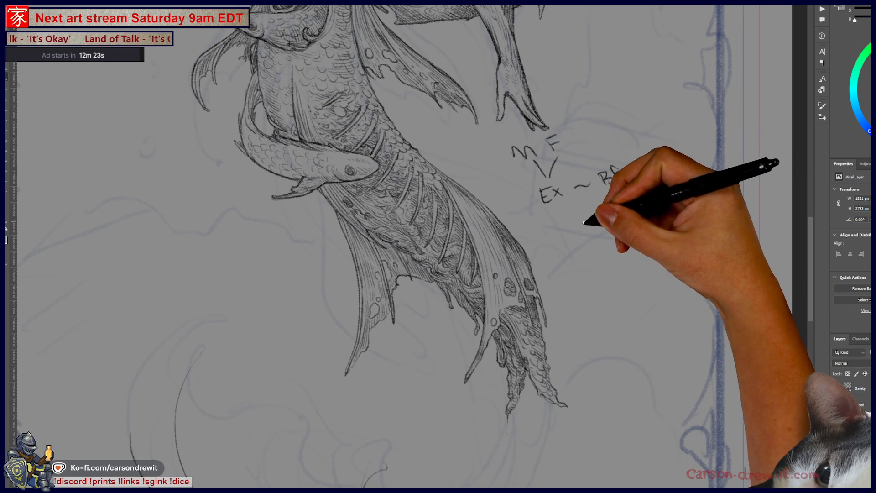
mouse_move(543, 228)
mouse_down()
mouse_move(559, 229)
mouse_move(546, 228)
mouse_up()
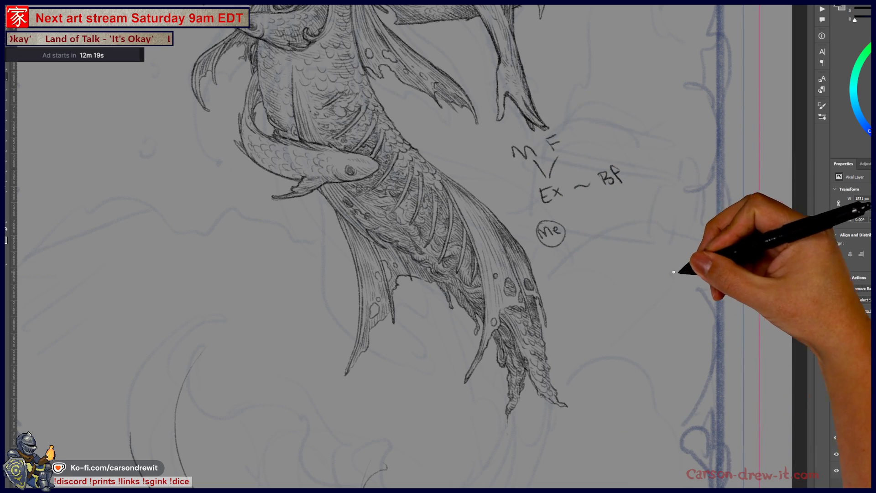
key(ctrl+z)
key(ctrl+z)
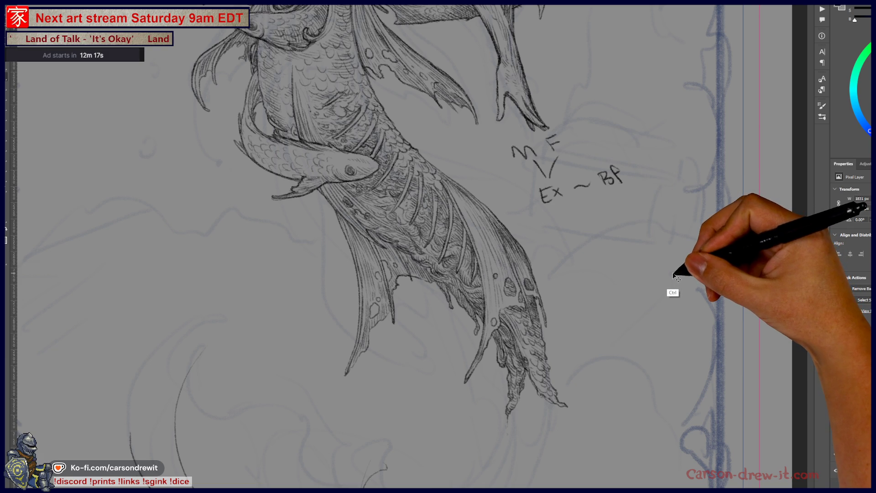
key(ctrl+z)
key(ctrl+z)
key(ctrl+z)
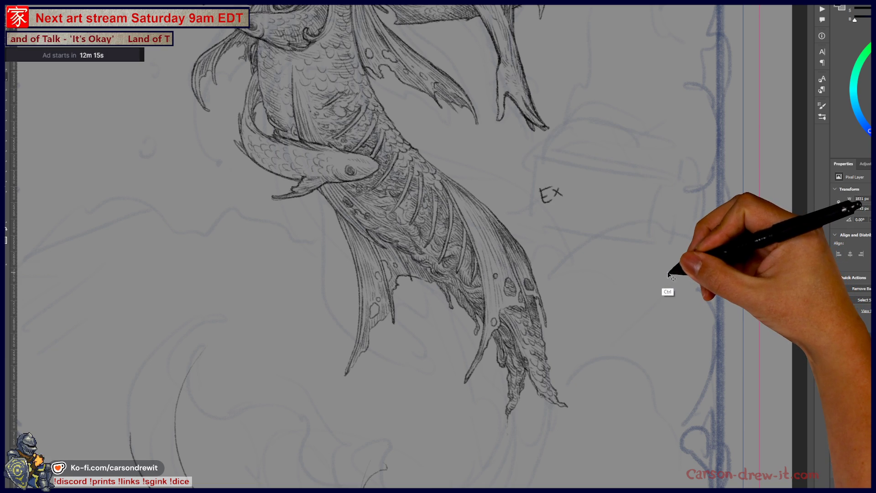
Step: Draw a thin line straight down from the torn fin tip to lengthen it
mouse_move(663, 274)
mouse_down()
mouse_move(597, 294)
mouse_move(525, 111)
mouse_up()
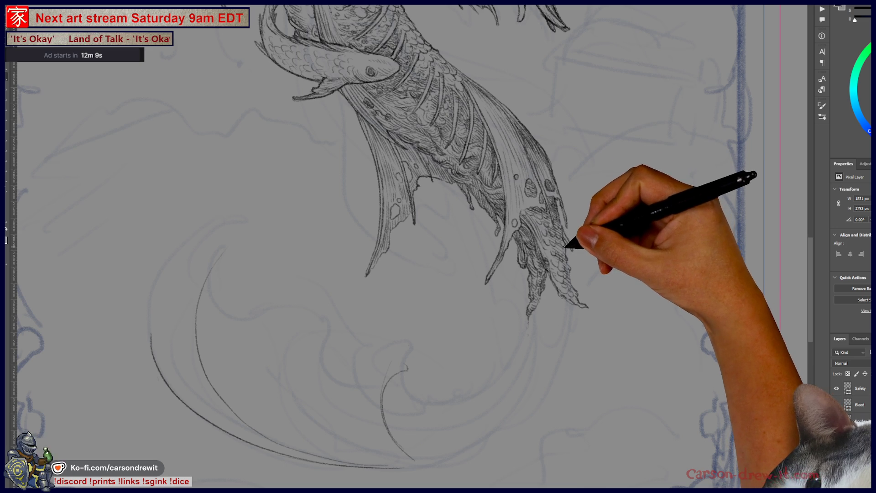
mouse_move(583, 289)
mouse_down()
mouse_move(625, 331)
mouse_move(612, 295)
mouse_up()
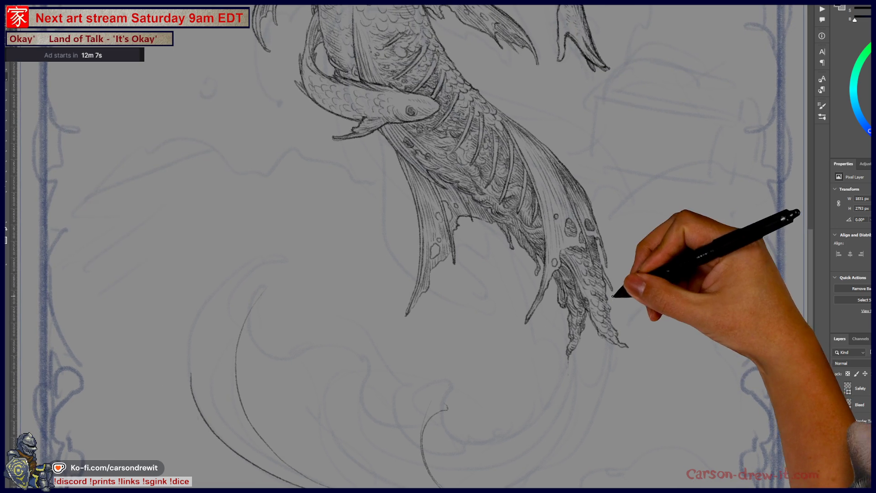
key(ctrl)
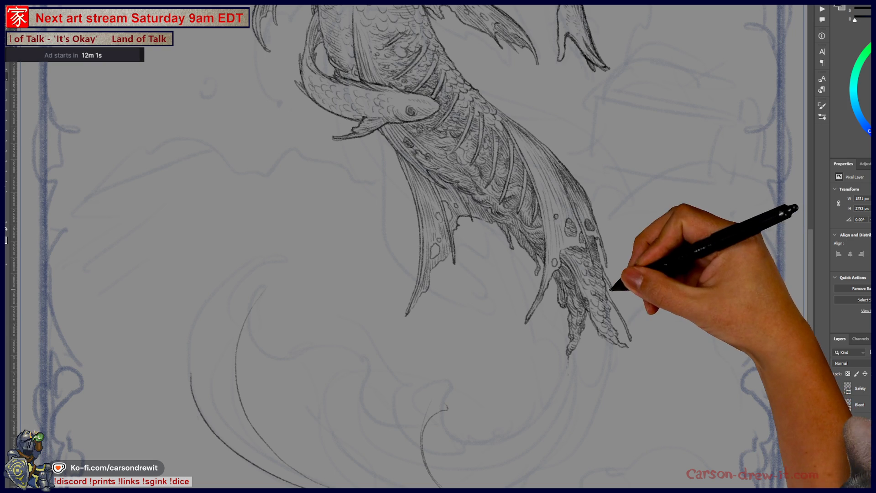
drag(637, 340, 680, 356)
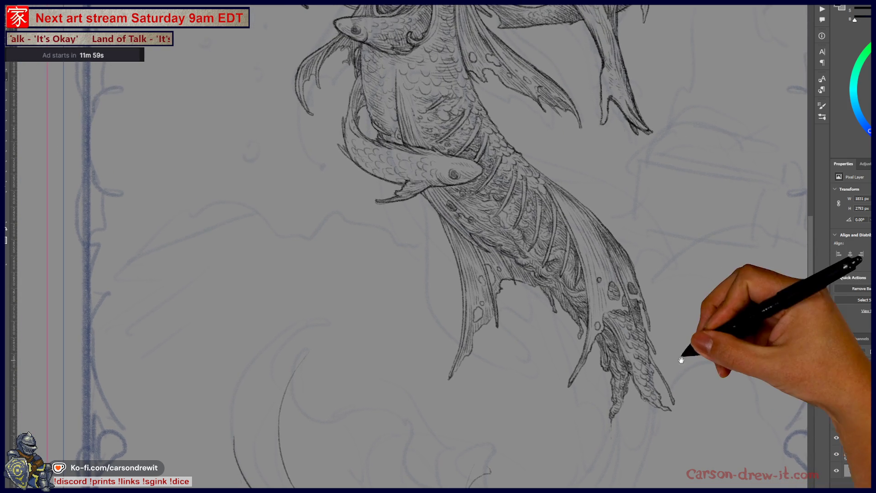
mouse_move(587, 333)
mouse_down()
mouse_move(675, 372)
mouse_move(644, 299)
mouse_up()
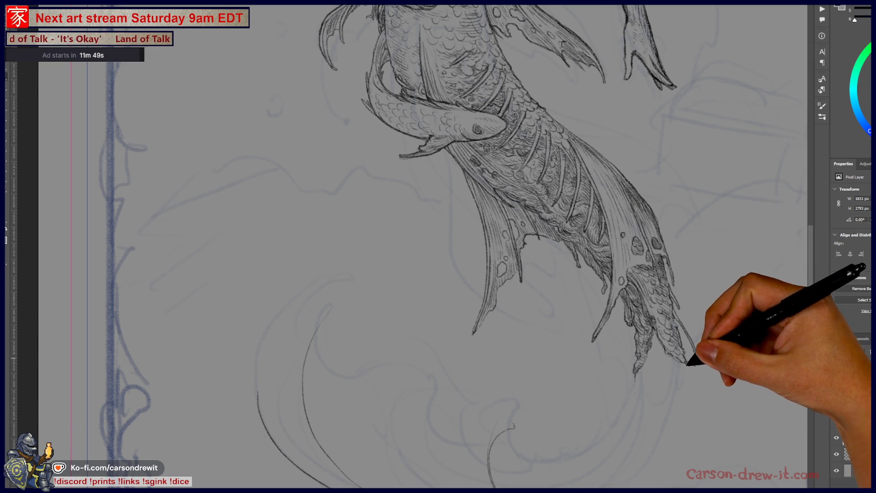
drag(686, 365, 687, 427)
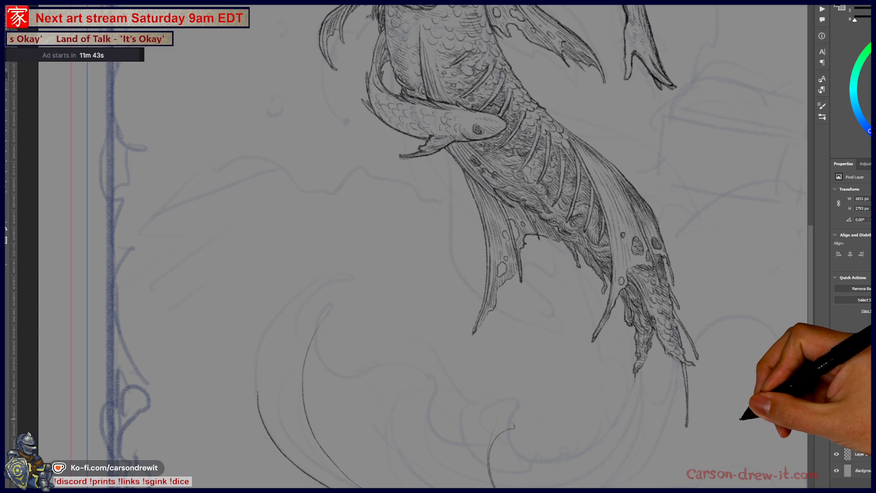
scroll(674, 365, down, 3)
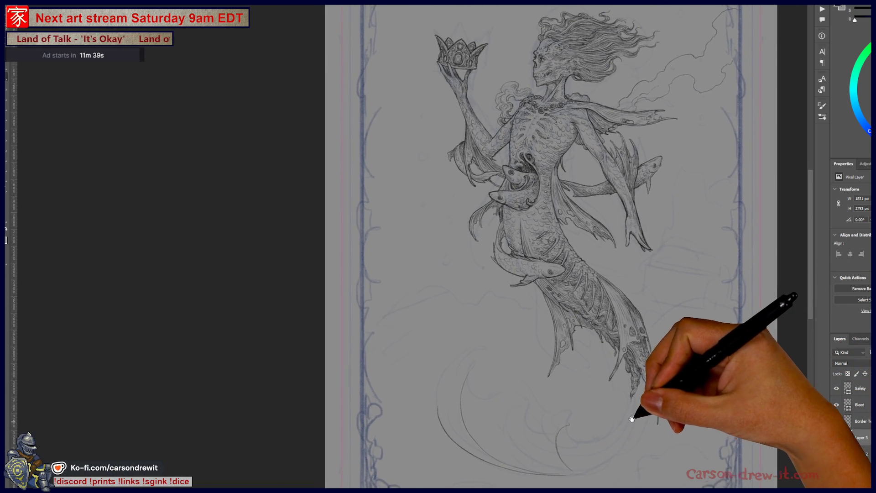
scroll(659, 391, up, 2)
Step: Add two short pencil strokes just below the tail
scroll(645, 426, up, 2)
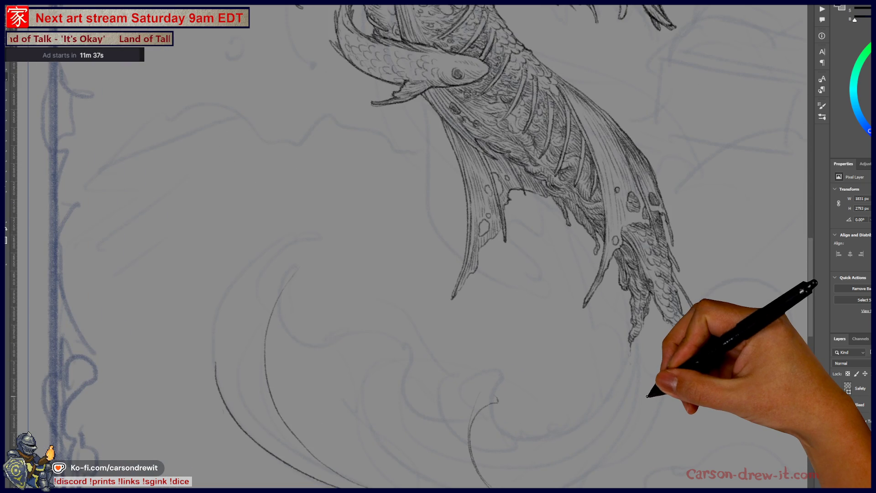
scroll(632, 407, up, 1)
drag(632, 408, 626, 405)
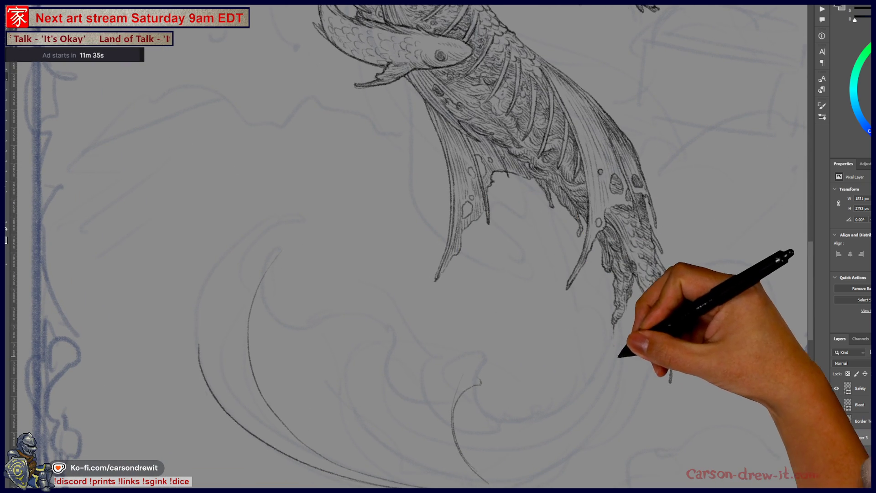
drag(574, 395, 588, 375)
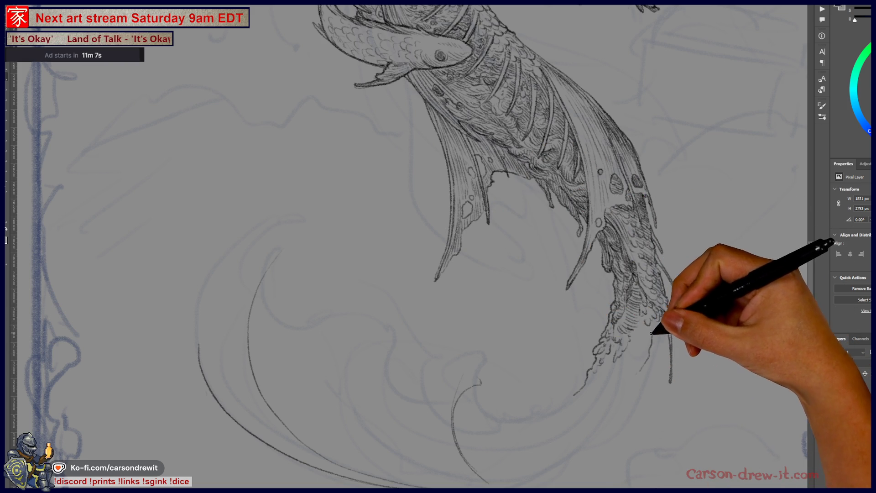
Step: Draw a curve below the tail, redraw it lower, and sweep a long smoke line up beside it
drag(624, 402, 580, 446)
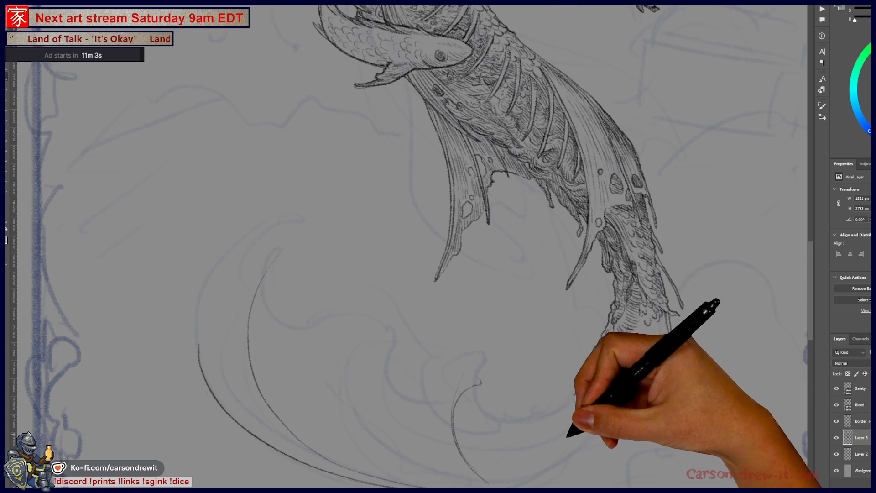
key(ctrl+z)
drag(646, 369, 557, 456)
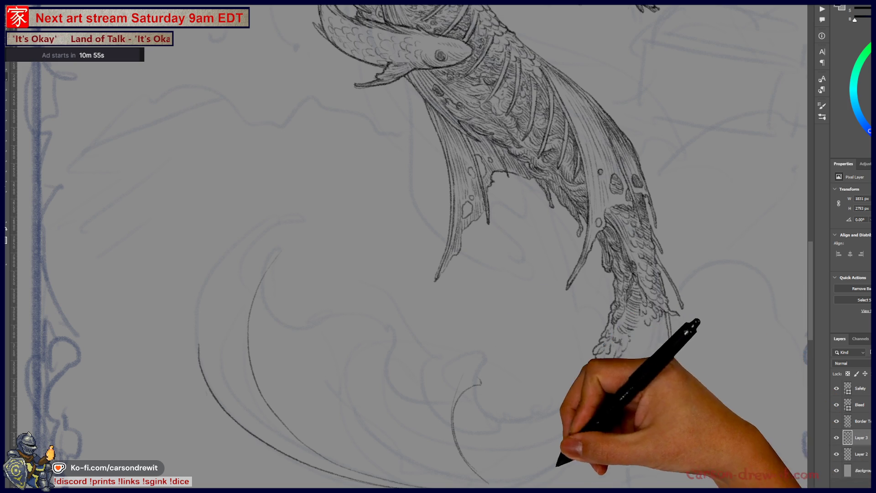
drag(553, 455, 665, 313)
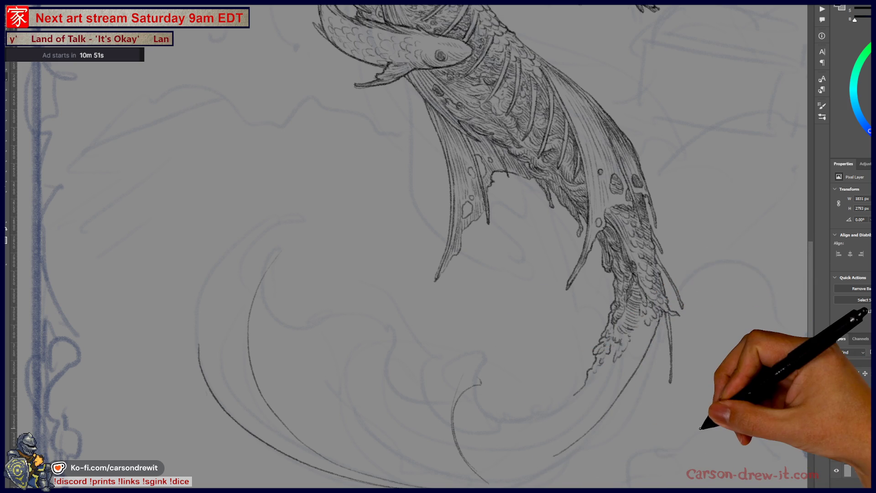
key(ctrl+minus)
key(ctrl+minus)
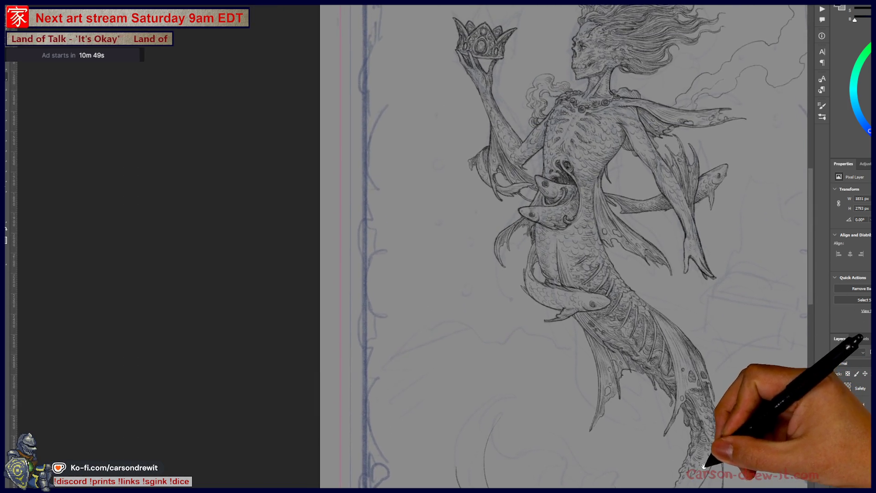
Step: Erase the old sketch stroke and draw the curling smoke line with a parallel line beside it
key(ctrl+plus)
key(ctrl+plus)
key(ctrl+plus)
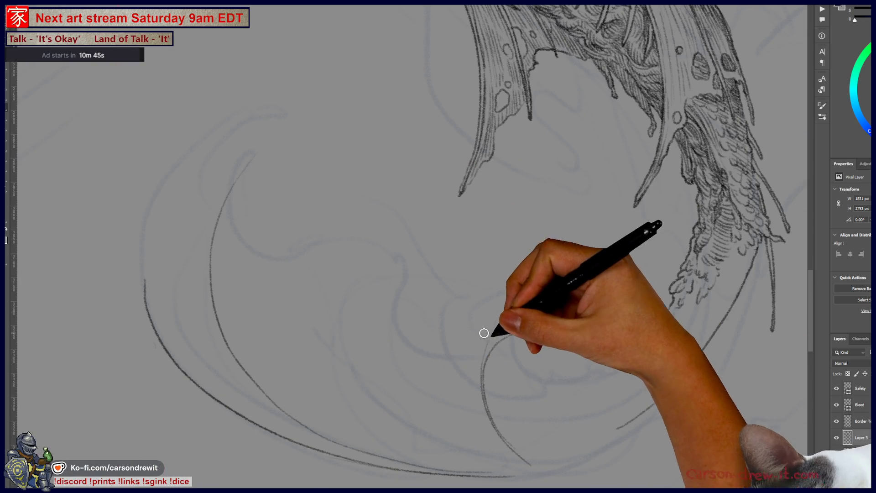
mouse_move(505, 352)
mouse_down()
mouse_move(485, 399)
mouse_move(481, 379)
mouse_move(510, 415)
mouse_up()
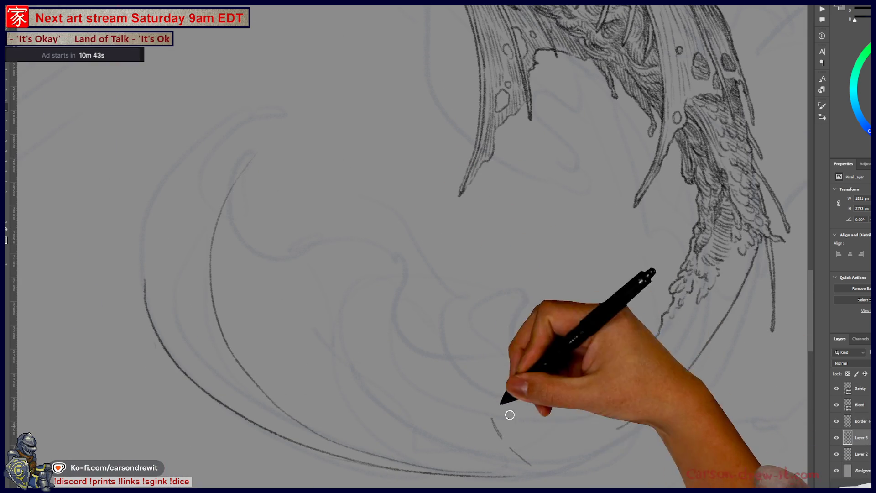
drag(589, 425, 526, 419)
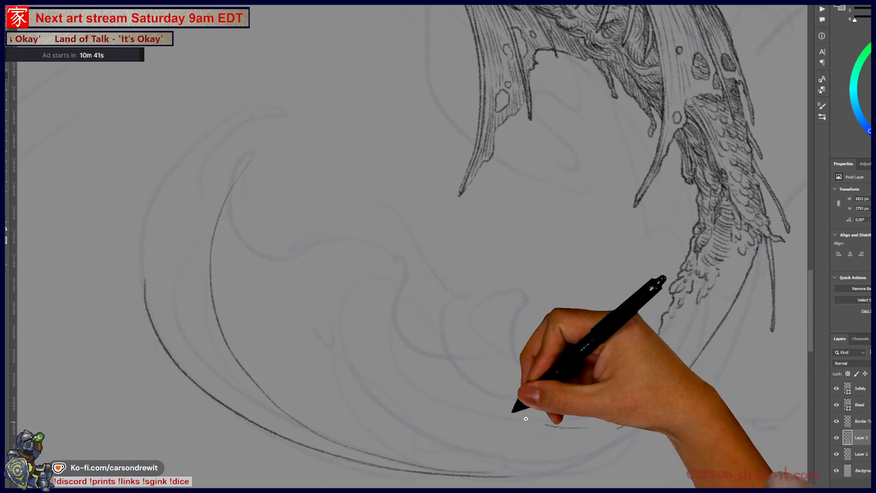
mouse_move(479, 258)
mouse_down()
mouse_move(524, 401)
mouse_move(547, 421)
mouse_up()
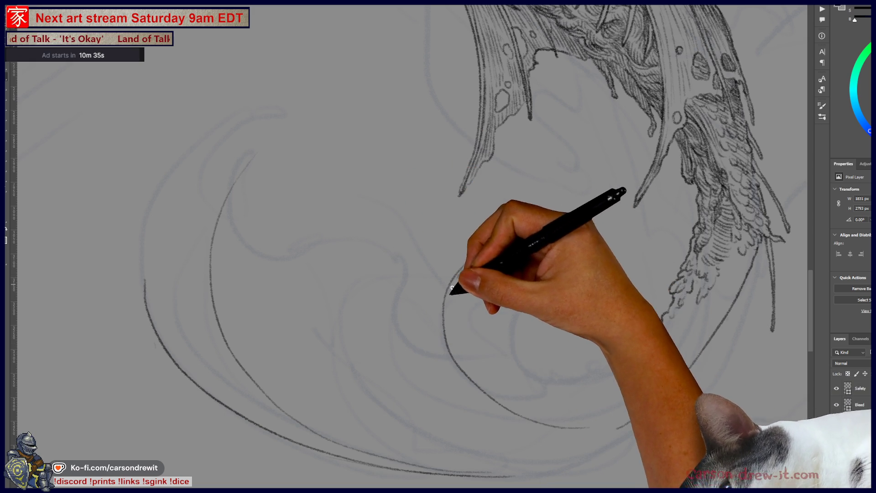
mouse_move(458, 278)
mouse_down()
mouse_move(455, 336)
mouse_move(532, 413)
mouse_up()
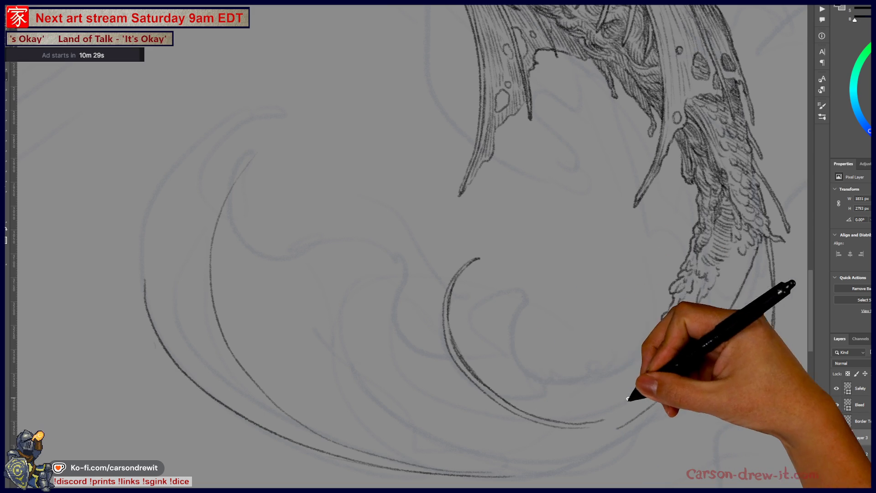
Step: Reinforce the lower smoke lines and sweep the lower curve up to the tail
drag(610, 419, 678, 360)
drag(618, 429, 687, 358)
mouse_move(606, 421)
mouse_down()
mouse_move(646, 411)
mouse_move(664, 393)
mouse_up()
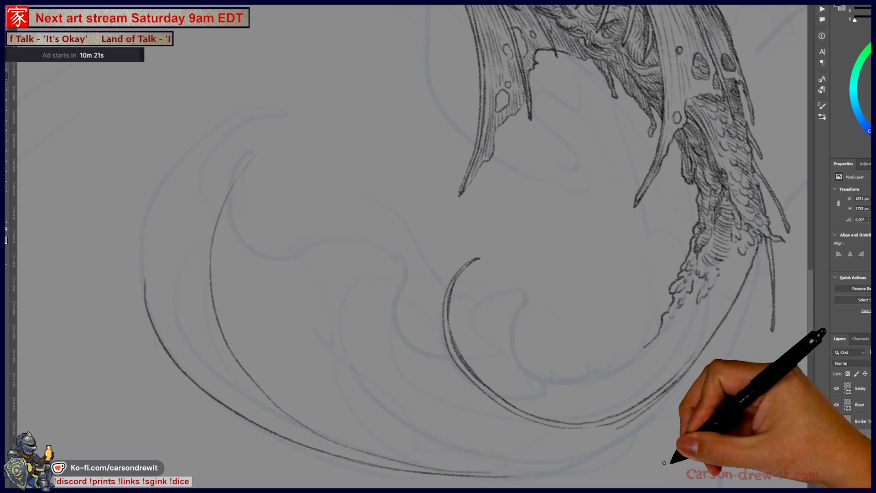
mouse_move(542, 352)
mouse_down()
mouse_move(502, 378)
mouse_move(453, 335)
mouse_up()
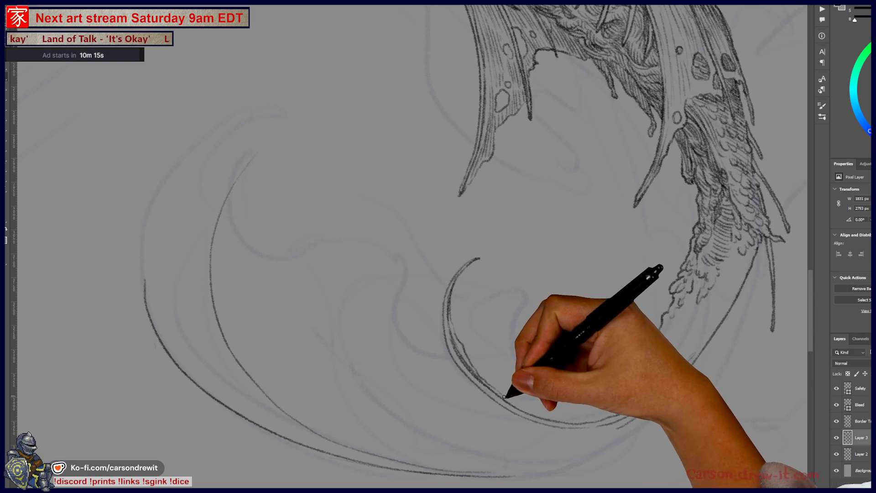
drag(538, 412, 752, 289)
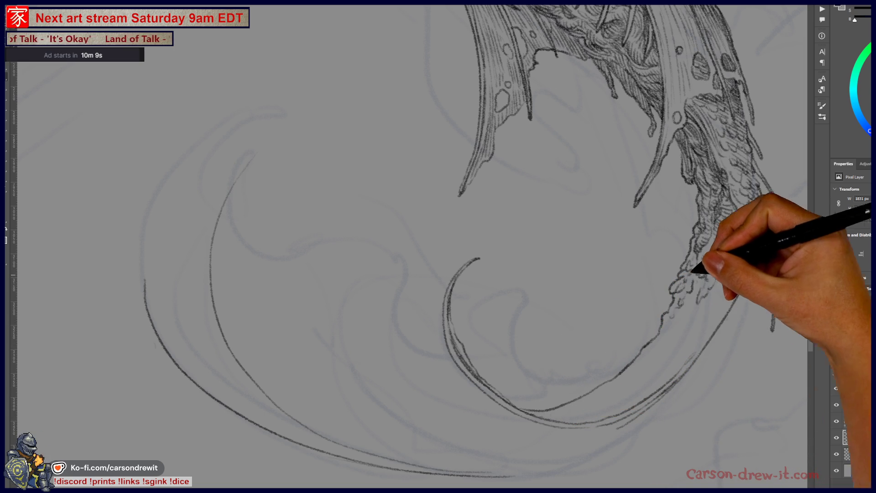
scroll(752, 289, down, 5)
Step: Try a curl left of the inner curve, undo it, and add a small stroke along the tail curve
scroll(675, 391, up, 5)
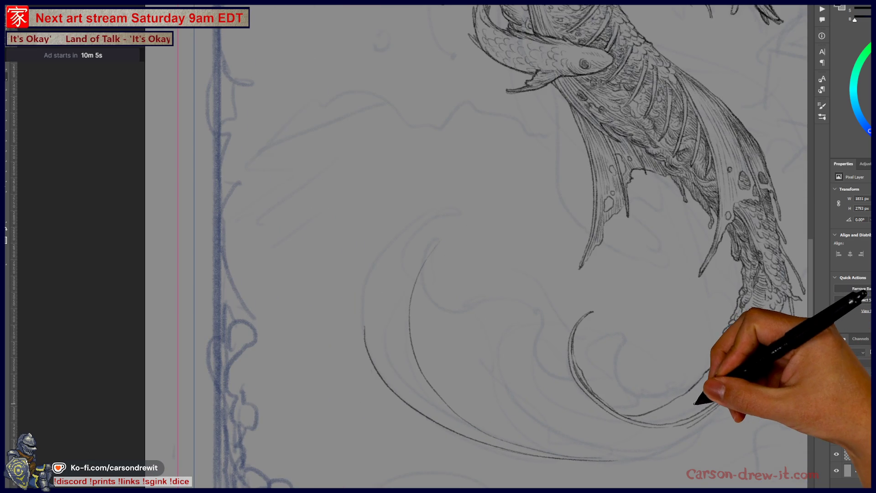
drag(538, 426, 514, 313)
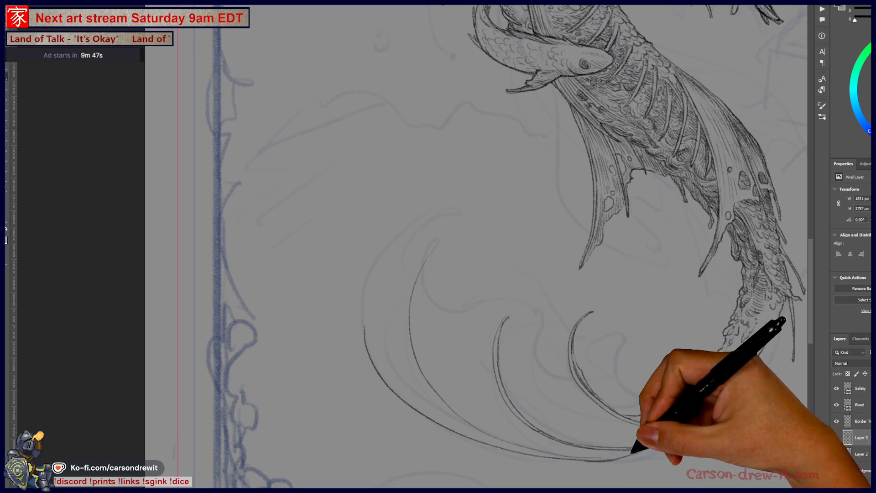
key(ctrl+z)
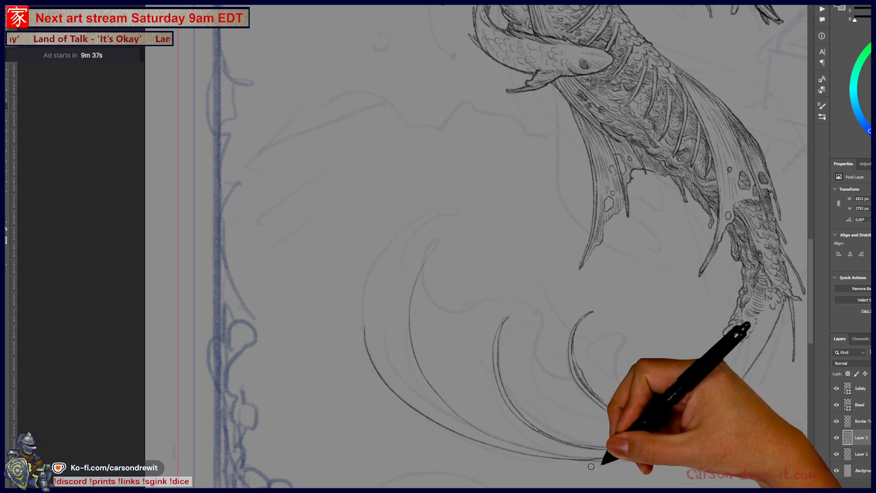
drag(469, 385, 580, 445)
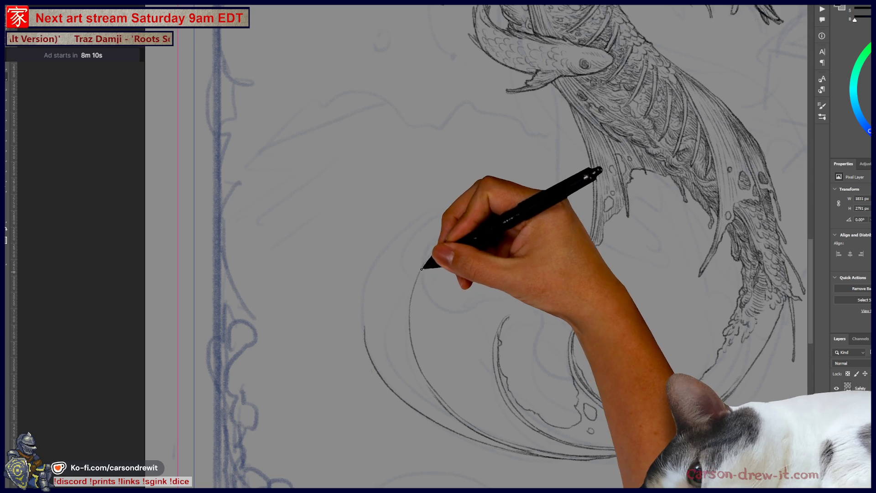
Step: Ink the left crest's inner edge and bubble outline, arcing up from its lower-left edge
drag(446, 235, 417, 270)
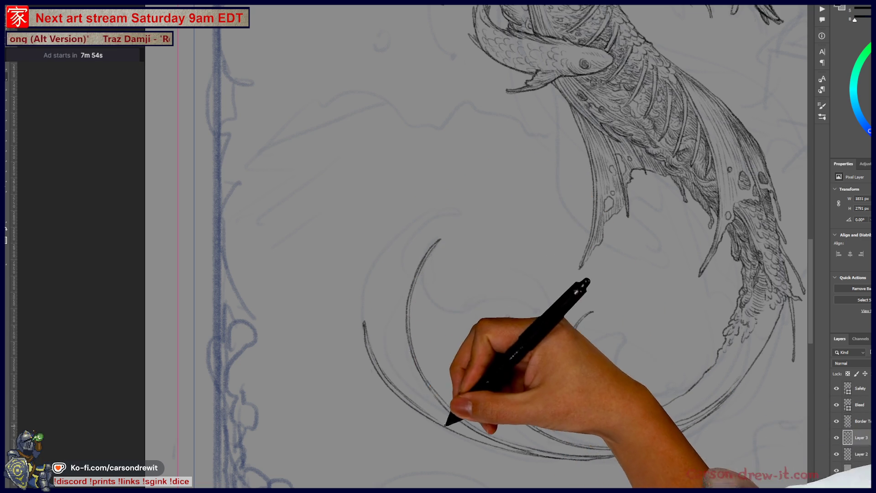
key(ctrl)
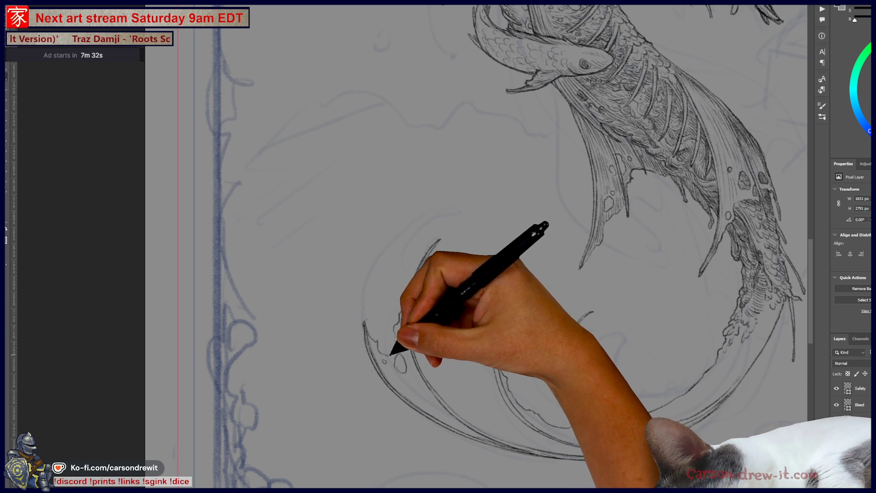
drag(398, 241, 386, 336)
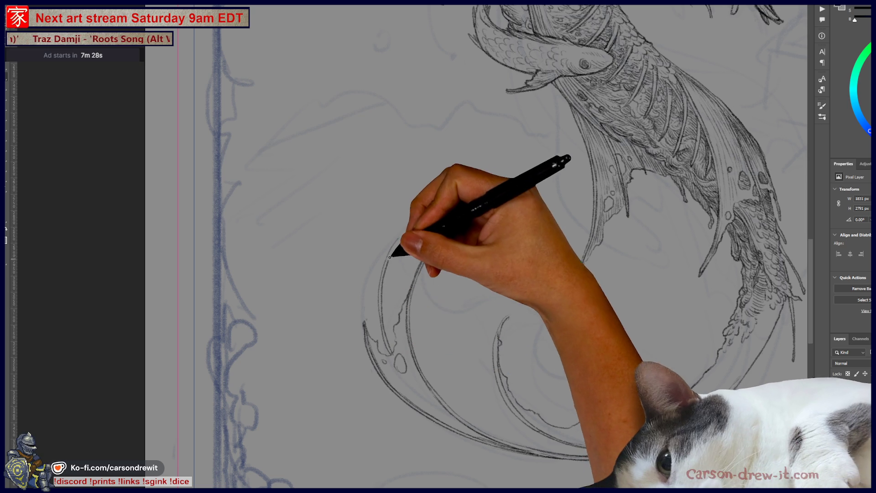
drag(405, 235, 415, 224)
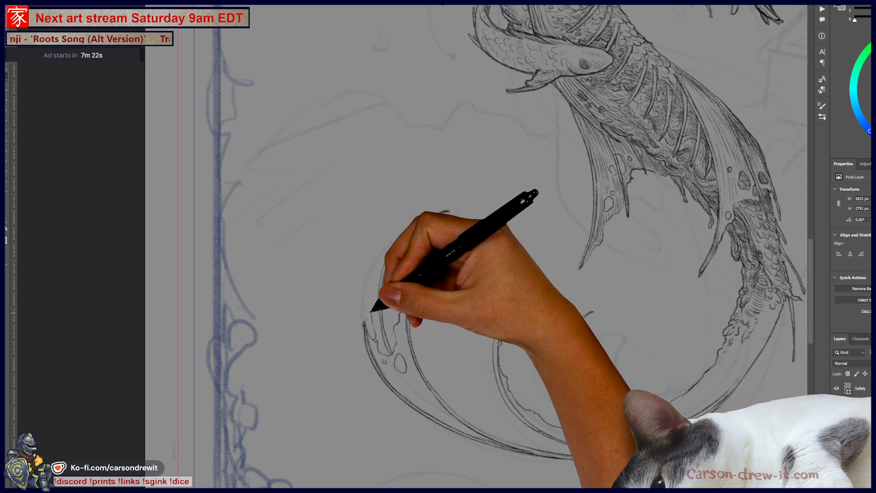
key(ctrl)
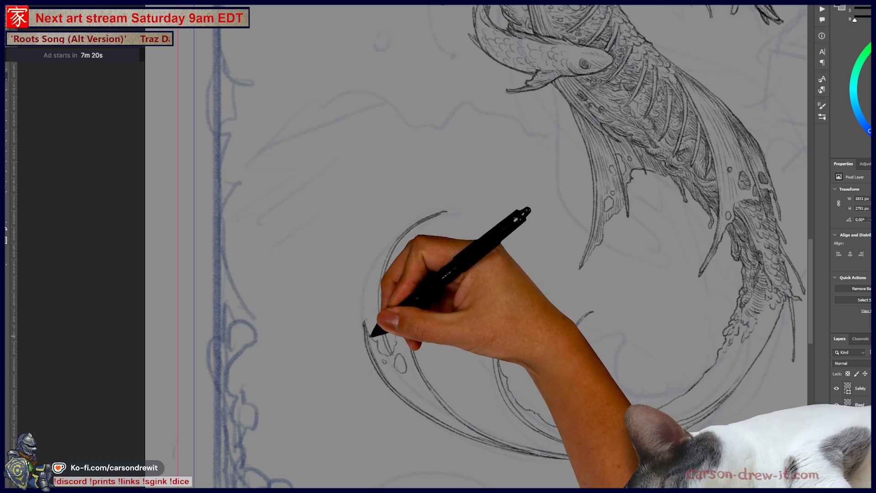
mouse_move(374, 290)
mouse_down()
mouse_move(402, 244)
mouse_move(447, 212)
mouse_up()
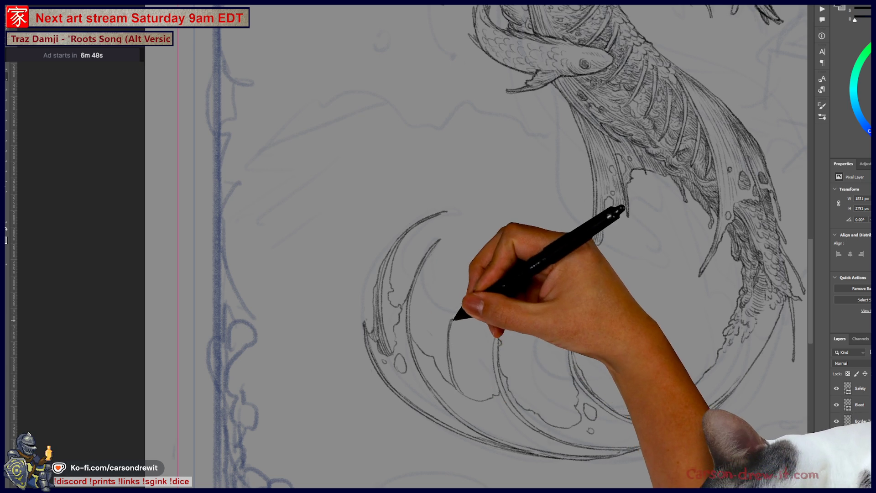
Step: Extend the outer smoke crest arc upward with one long stroke
key(ctrl)
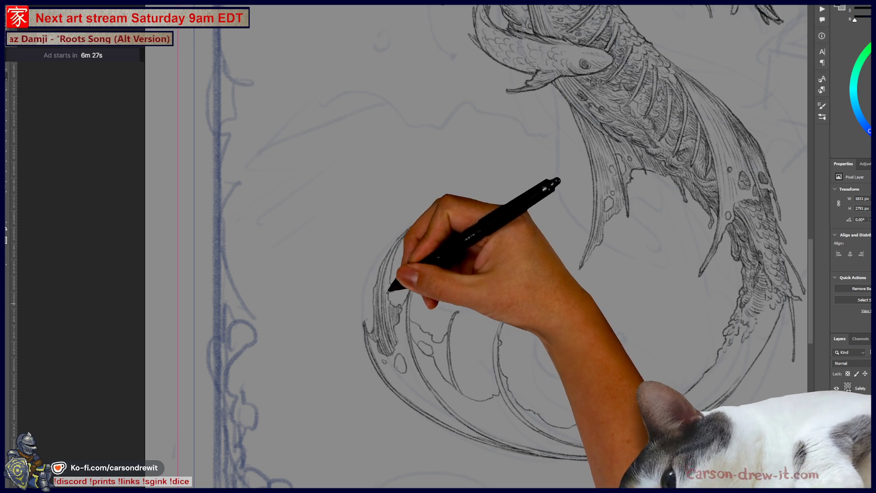
mouse_move(388, 283)
mouse_down()
mouse_move(417, 225)
mouse_move(450, 213)
mouse_up()
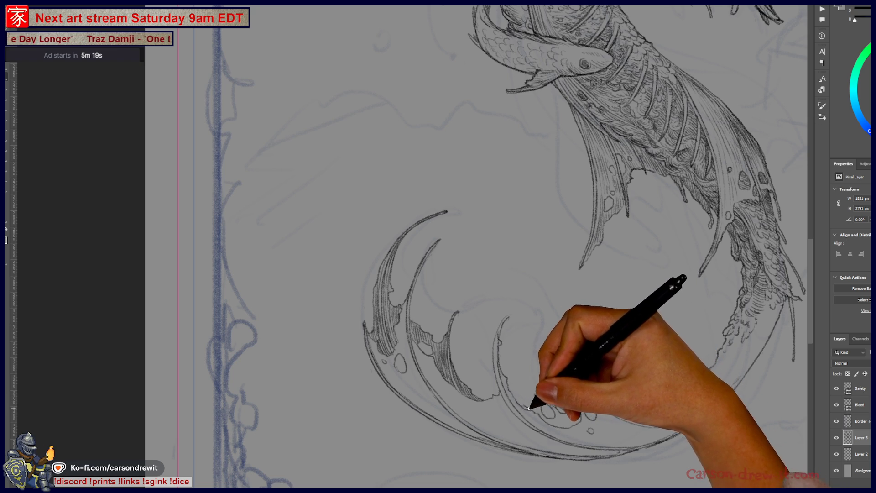
Step: Add small hatching strokes along the lower wave edge beneath the tail
drag(521, 406, 531, 409)
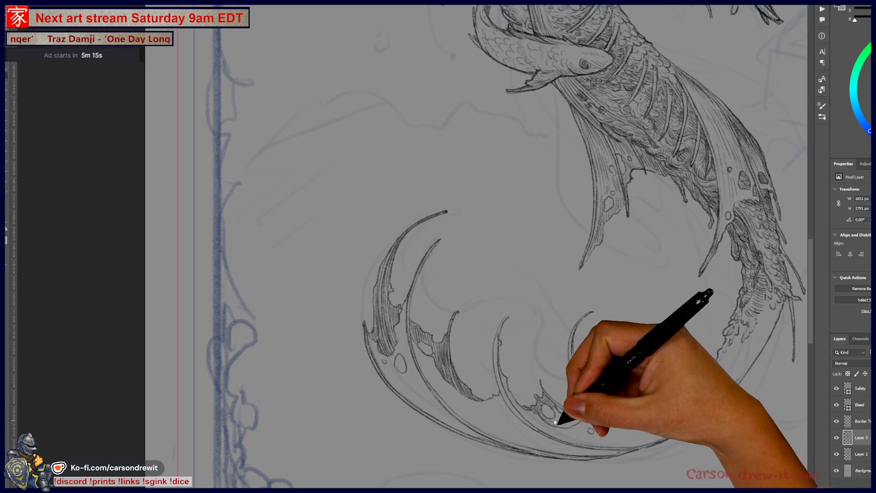
mouse_move(555, 410)
mouse_down()
mouse_move(577, 421)
mouse_move(630, 415)
mouse_move(586, 417)
mouse_move(594, 416)
mouse_up()
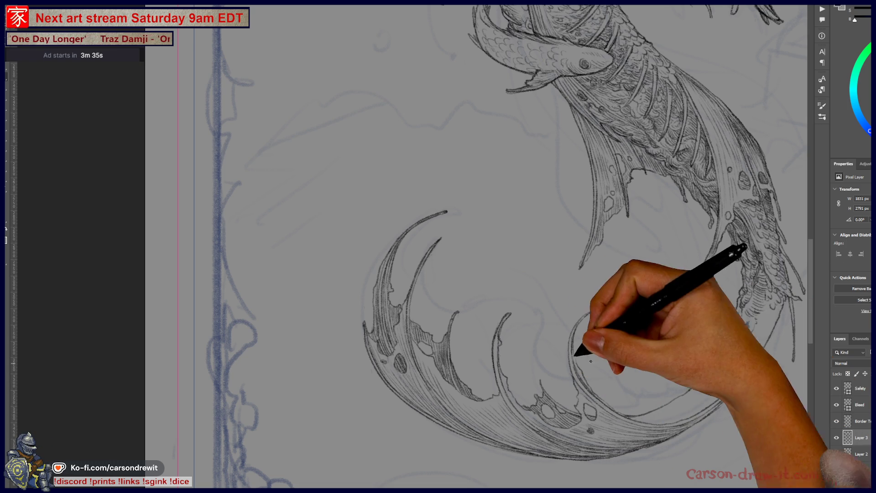
key(ctrl+minus)
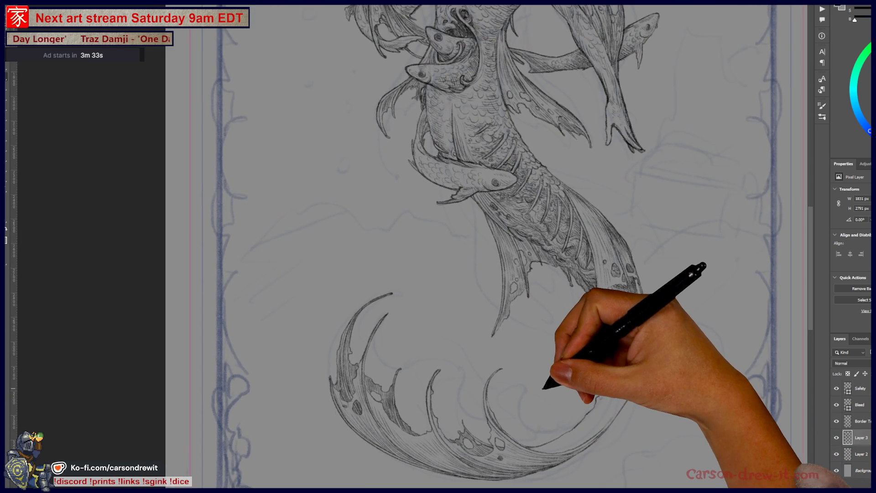
Step: Zoom out to the whole mermaid page, then zoom back in on the tail fin
key(ctrl+minus)
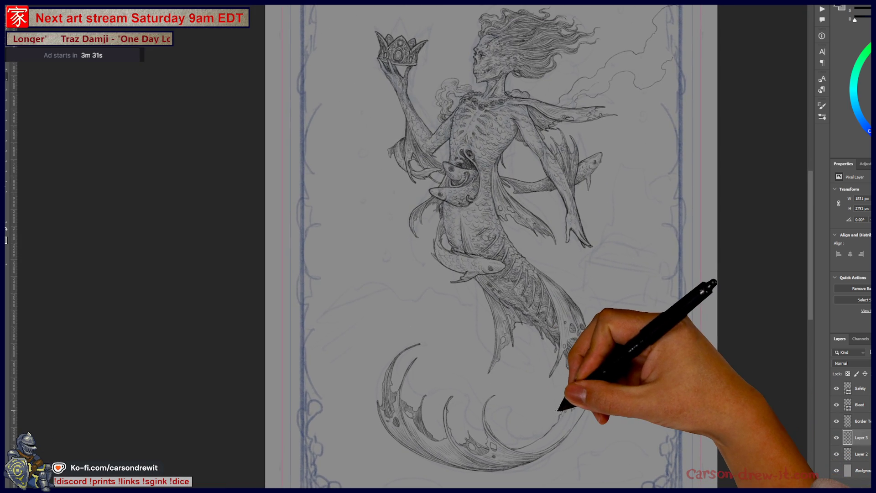
key(ctrl+minus)
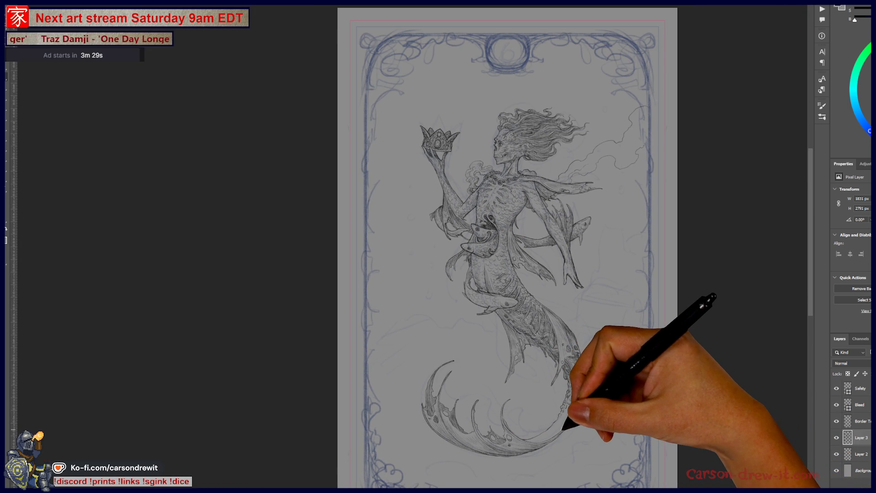
scroll(524, 427, up, 3)
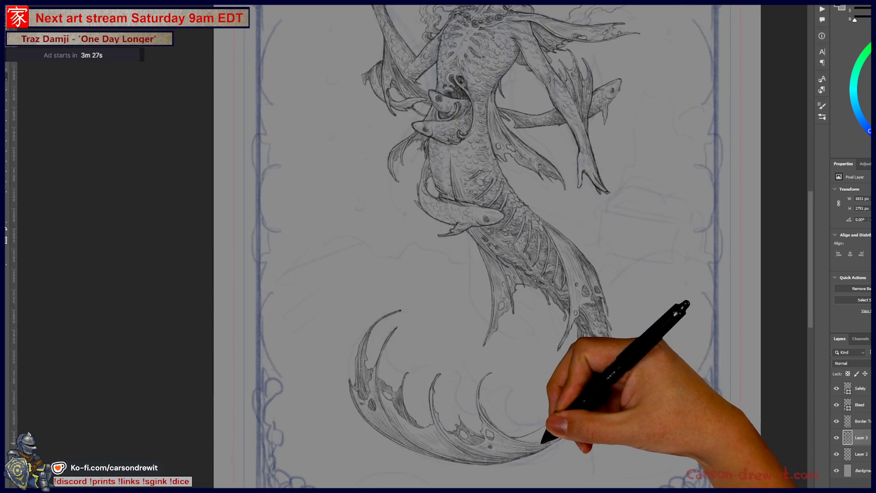
scroll(541, 434, up, 1)
Step: Pan around the tail fin, then zoom in close on the tail's left curl
mouse_move(671, 356)
mouse_down()
mouse_move(655, 363)
mouse_move(646, 387)
mouse_up()
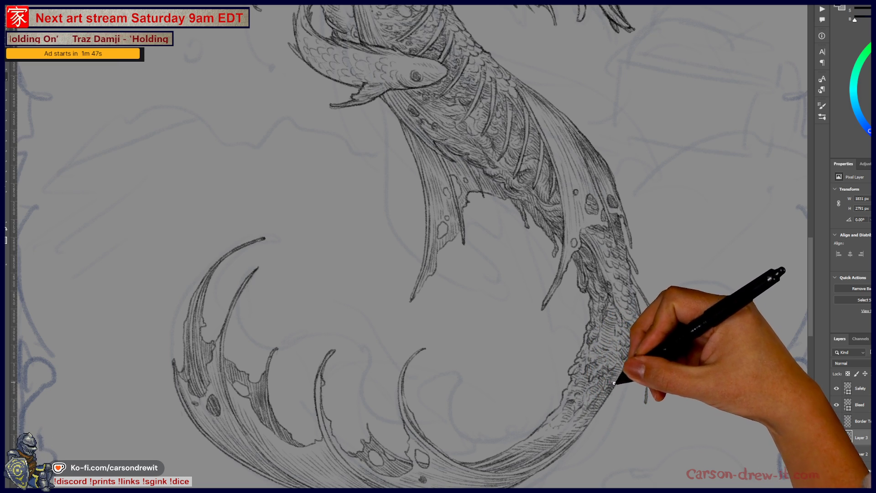
mouse_move(605, 315)
mouse_down()
mouse_move(664, 338)
mouse_move(636, 362)
mouse_move(651, 406)
mouse_move(684, 309)
mouse_up()
key(ctrl+minus)
key(ctrl+minus)
key(ctrl+plus)
key(ctrl+plus)
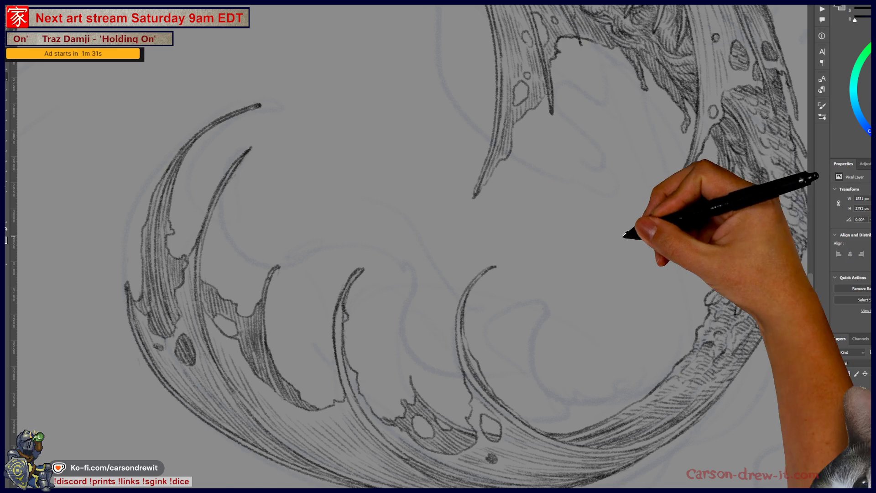
Step: Ink a small oval hole and pencil ray strokes on the shoulder fin, then zoom out
scroll(639, 224, down, 3)
scroll(638, 333, up, 2)
scroll(629, 329, down, 3)
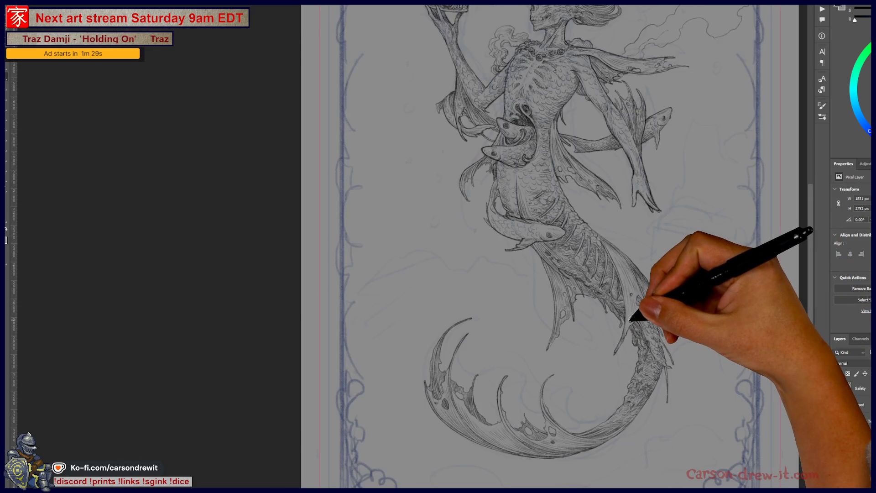
scroll(638, 301, up, 2)
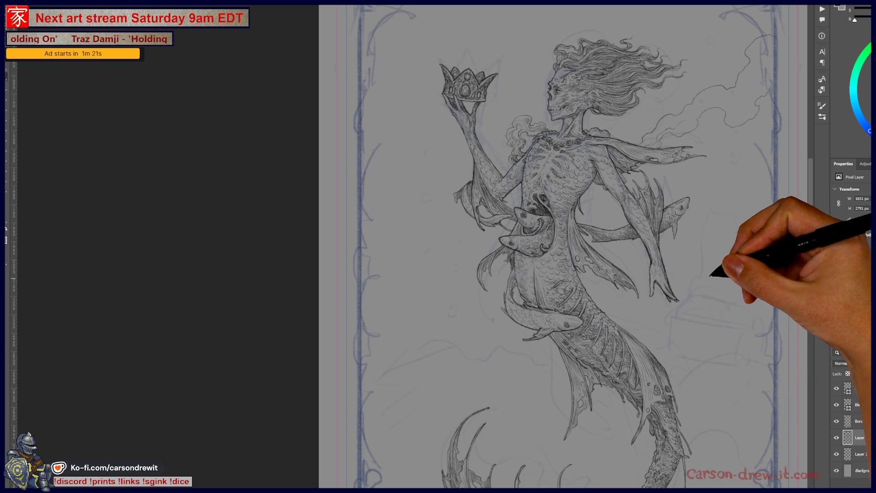
scroll(684, 182, up, 3)
scroll(639, 208, up, 3)
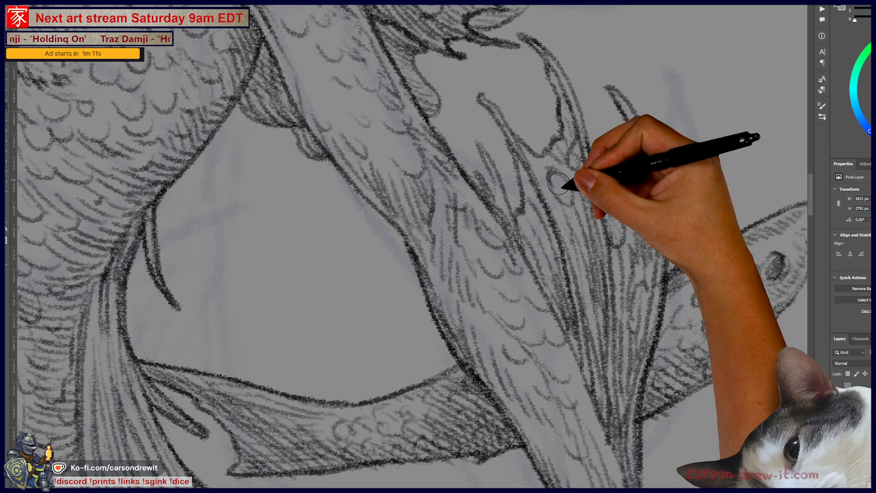
mouse_move(557, 177)
mouse_down()
mouse_move(576, 194)
mouse_move(561, 178)
mouse_up()
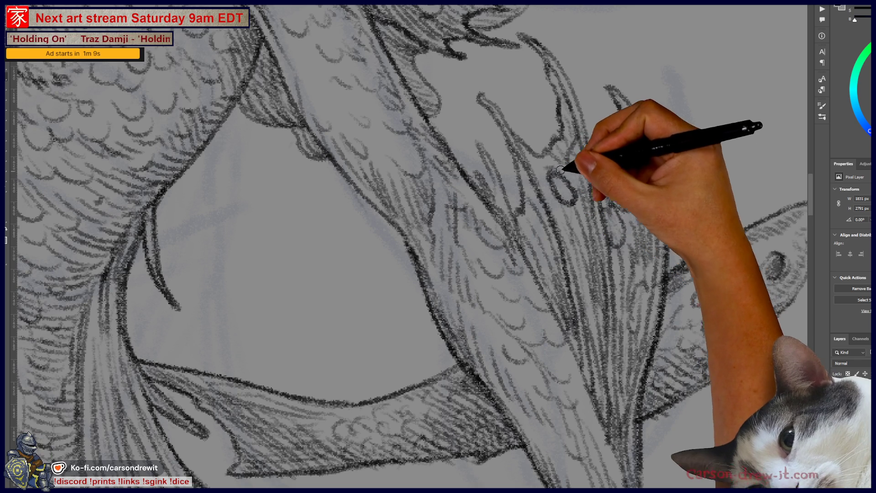
mouse_move(582, 146)
mouse_down()
mouse_move(622, 227)
mouse_move(616, 243)
mouse_up()
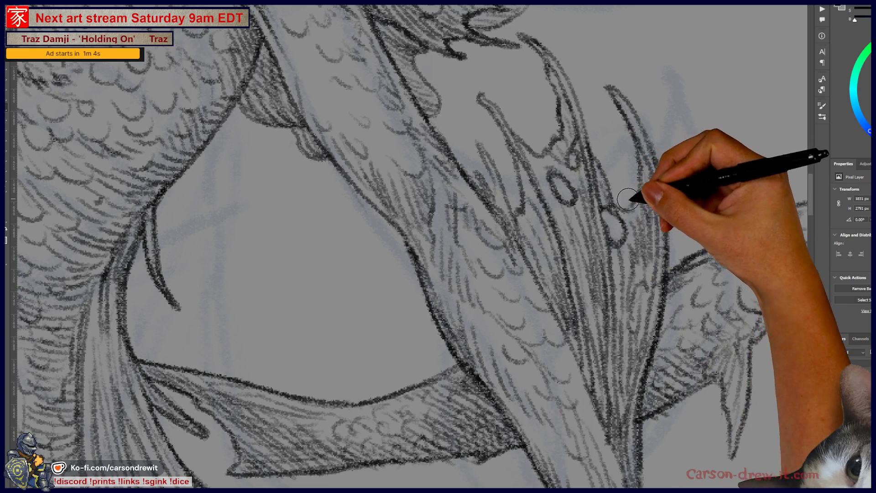
key(ctrl+minus)
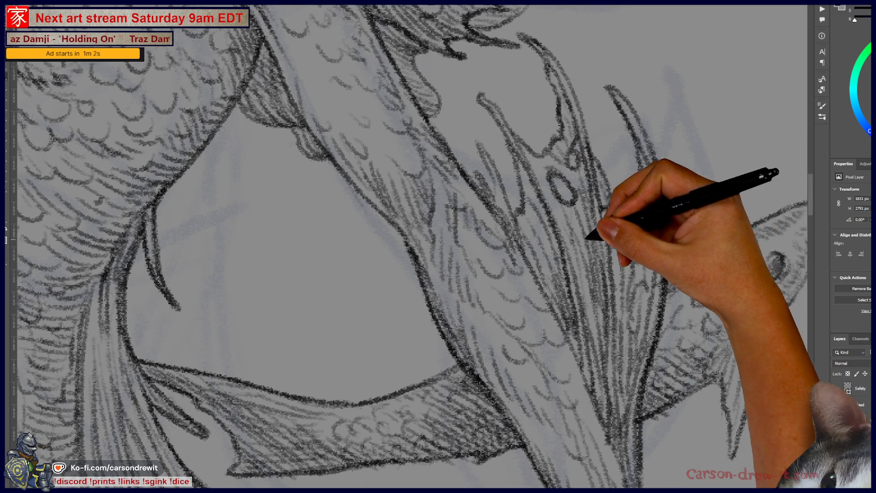
scroll(553, 236, up, 3)
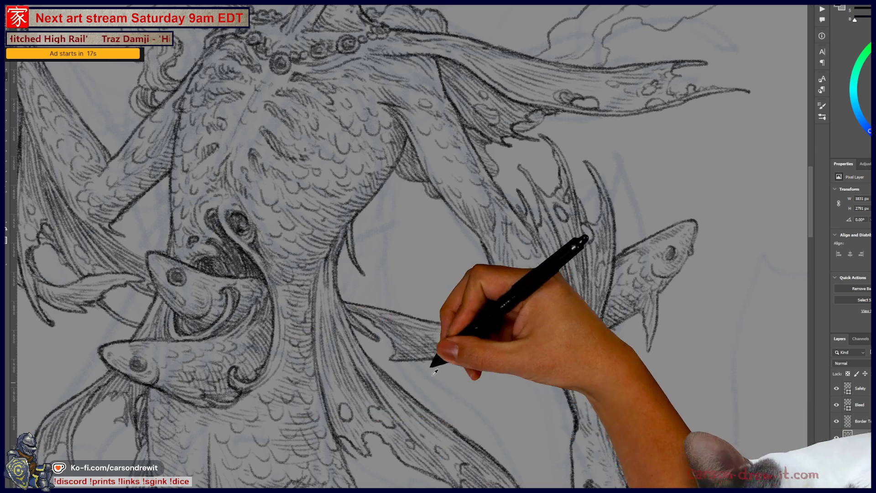
Step: Fit the full mermaid page in view with Ctrl+0, then Ctrl+Tab to the tally canvas
key(ctrl+minus)
mouse_move(435, 313)
mouse_down()
mouse_move(518, 274)
mouse_move(538, 235)
mouse_move(512, 260)
mouse_move(563, 212)
mouse_move(555, 261)
mouse_up()
scroll(519, 254, down, 5)
key(ctrl+minus)
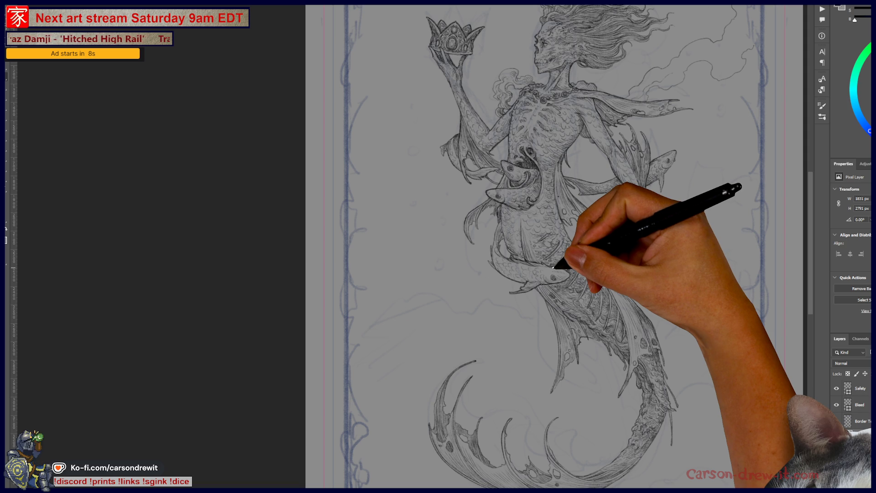
mouse_move(553, 270)
mouse_down()
mouse_move(566, 332)
mouse_move(566, 249)
mouse_move(564, 294)
mouse_move(573, 293)
mouse_move(554, 297)
mouse_move(536, 277)
mouse_up()
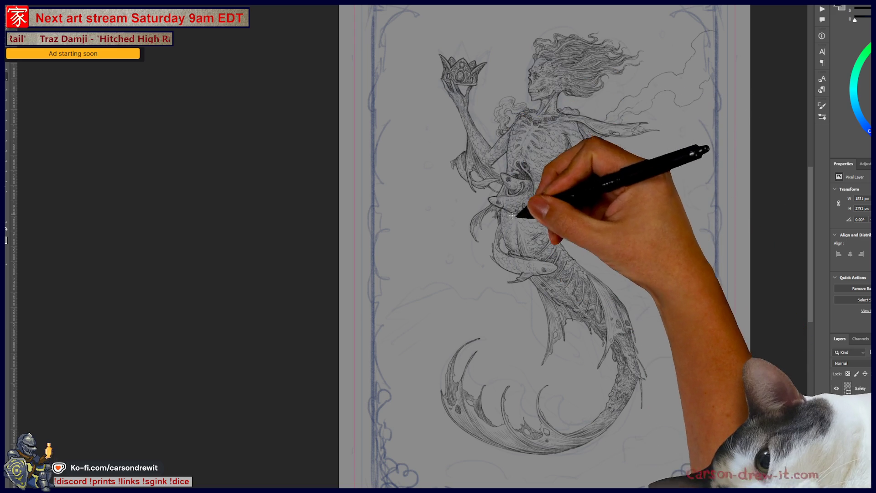
click(566, 228)
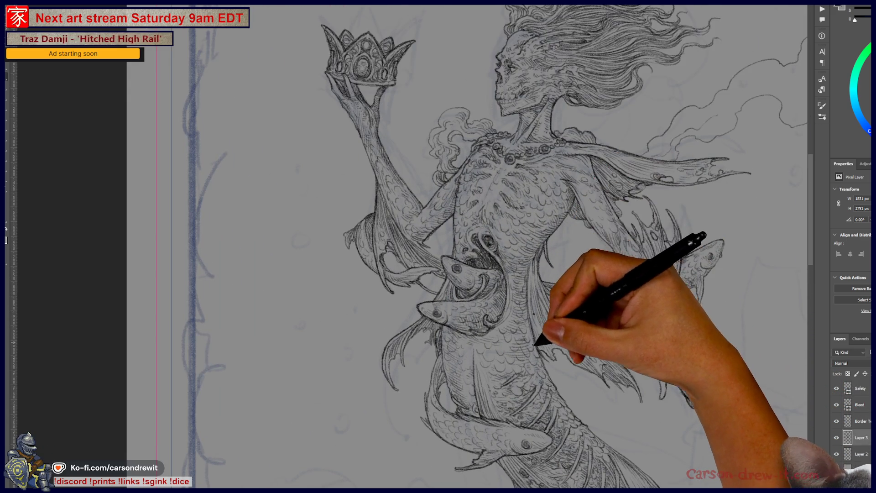
key(ctrl+0)
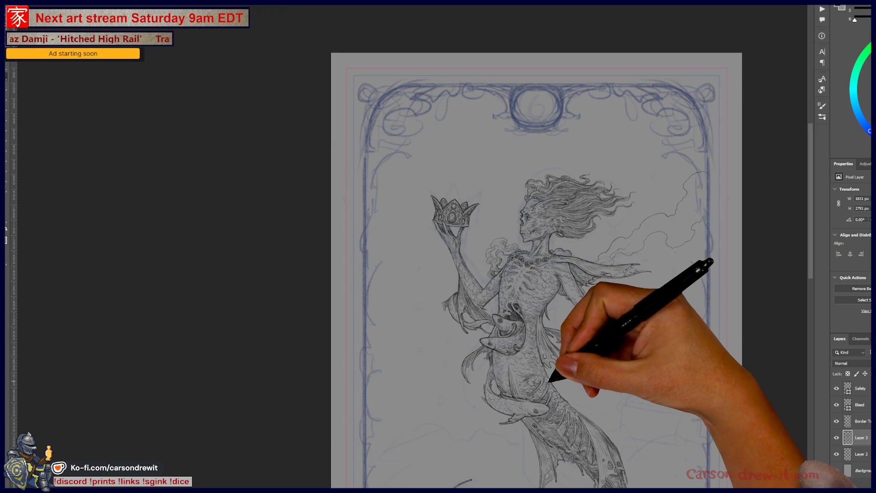
drag(586, 357, 594, 345)
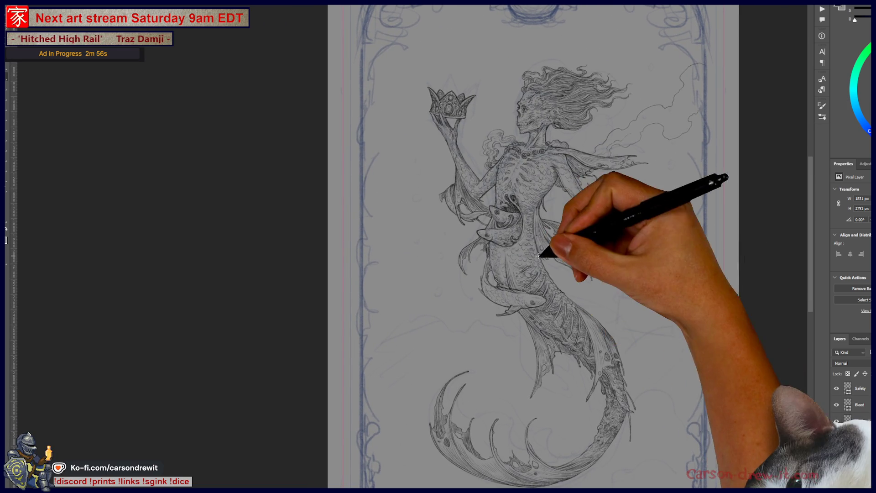
key(ctrl+Tab)
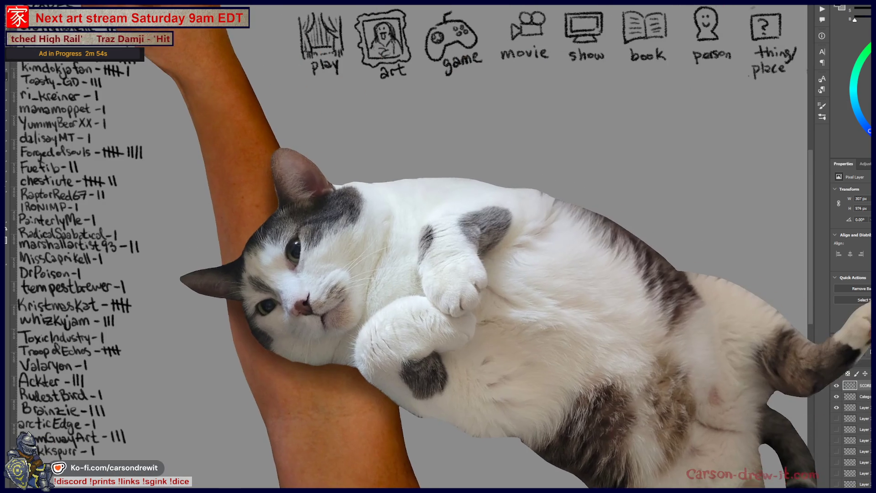
Step: Open the brush preset list and pan across the guessing-game canvas
click(27, 18)
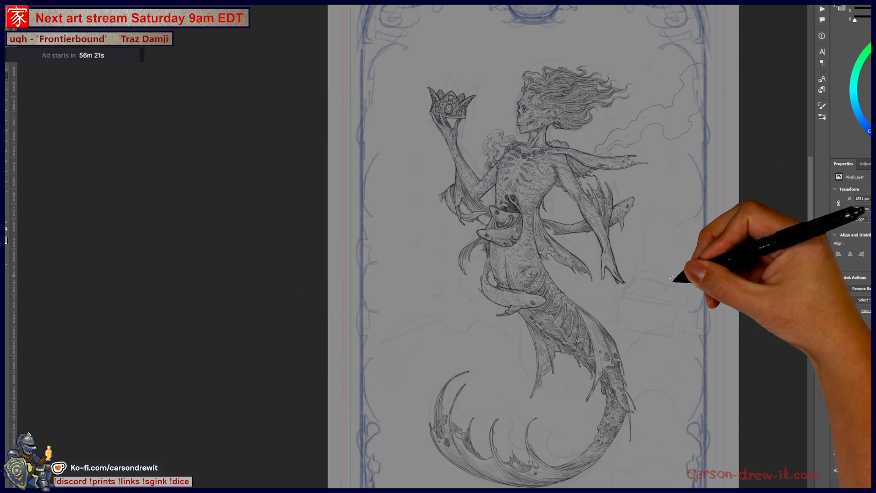
drag(637, 278, 601, 253)
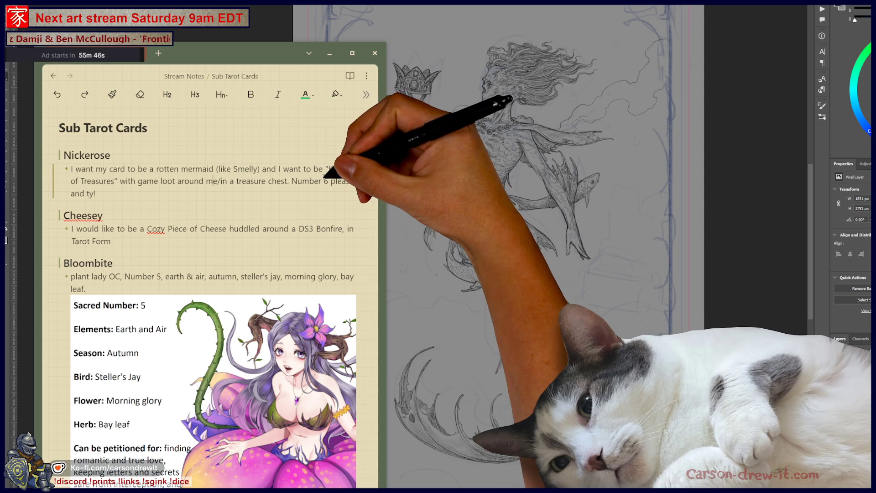
Step: Select and click through the first tarot card request's text in Notes
drag(324, 170, 112, 185)
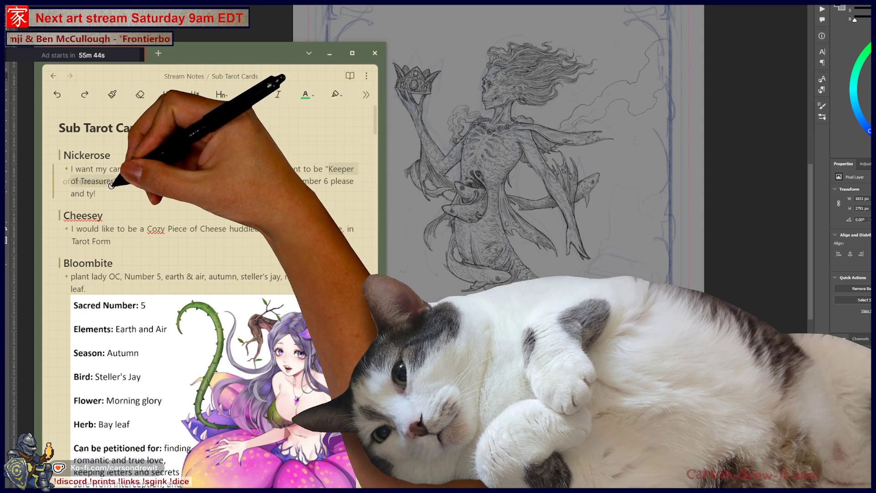
click(213, 181)
click(271, 194)
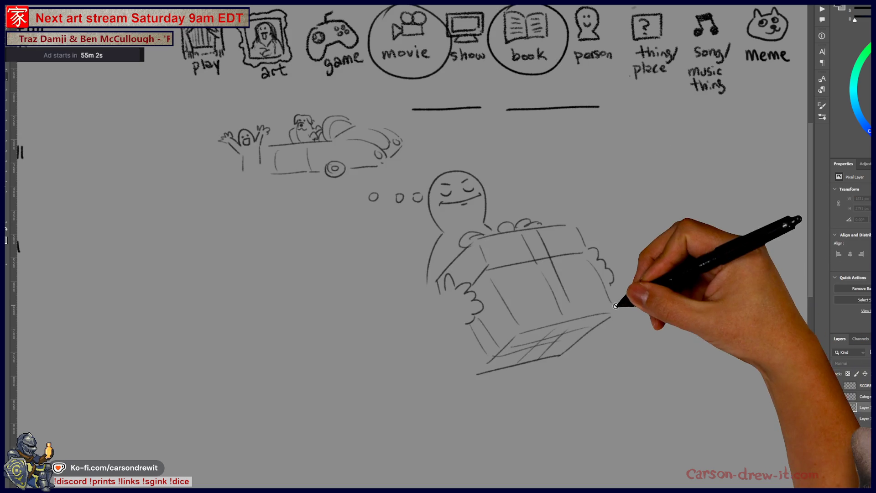
Step: Check the category icons up close, then hide the car, gift and circle sketch layer
key(ctrl+plus)
drag(656, 349, 659, 370)
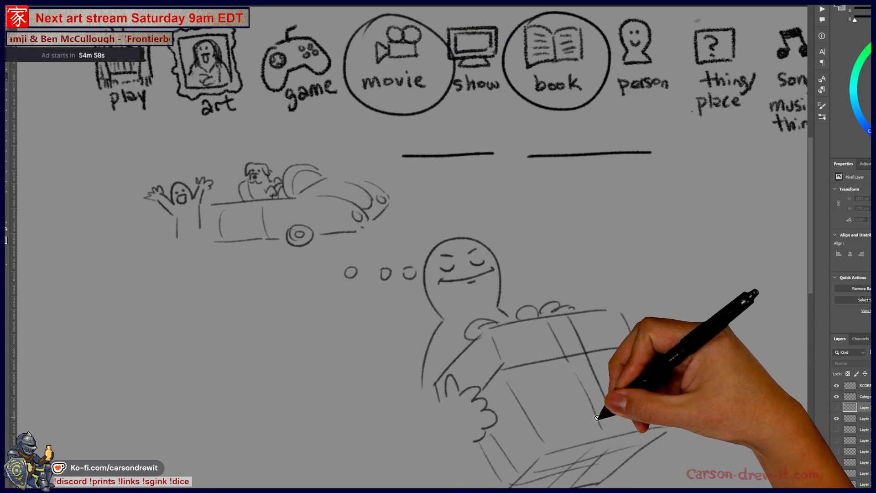
key(ctrl+plus)
drag(596, 412, 602, 372)
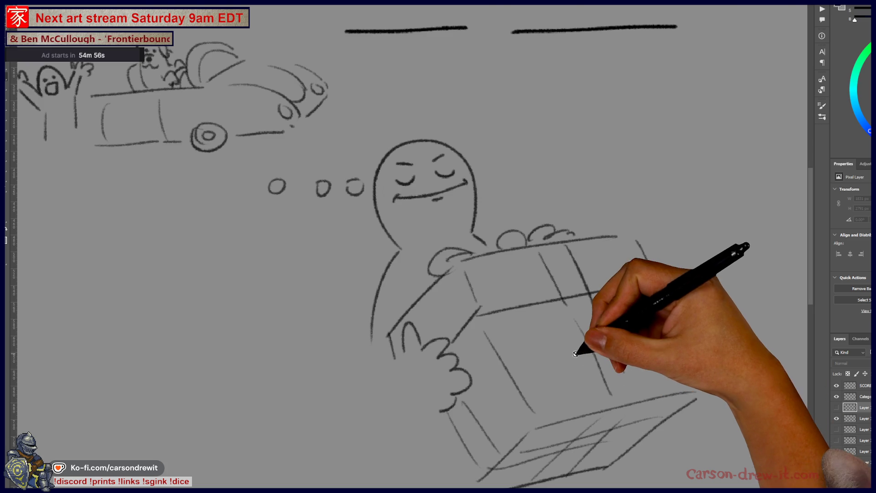
key(ctrl+minus)
drag(564, 348, 516, 339)
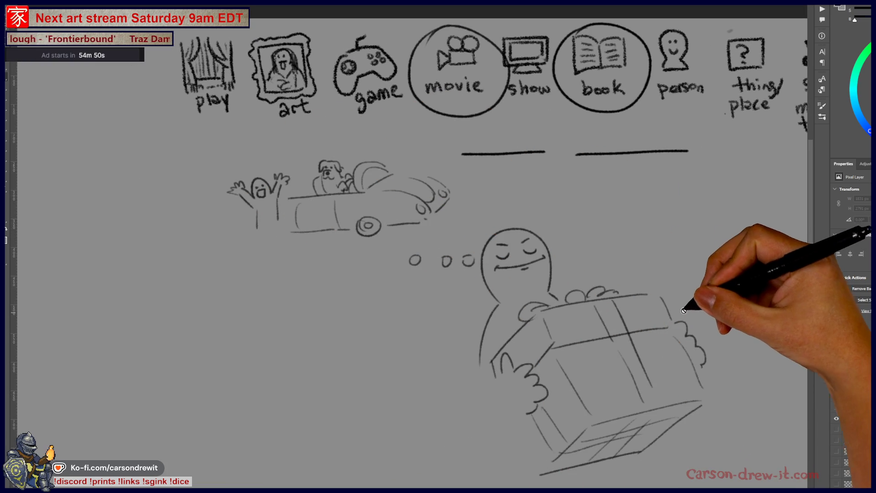
key(ctrl+minus)
drag(635, 332, 575, 305)
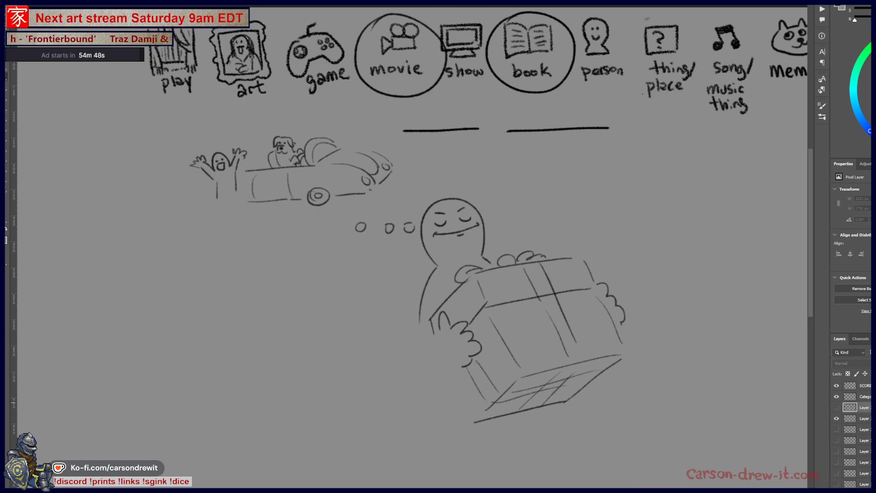
click(837, 413)
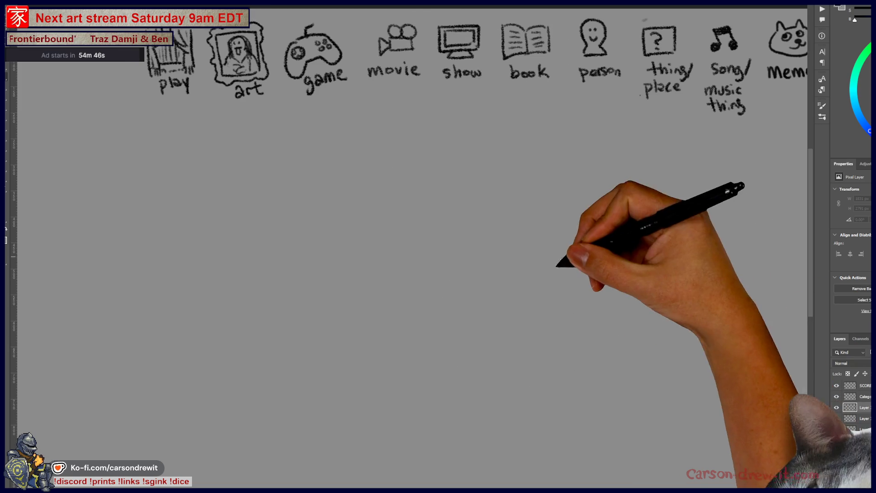
Step: Circle the movie and book categories on the icon row
drag(587, 254, 519, 290)
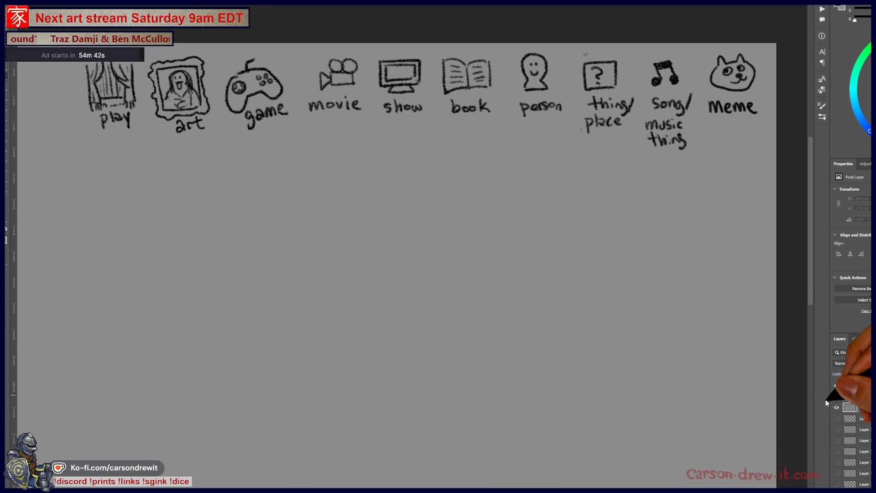
scroll(826, 399, up, 5)
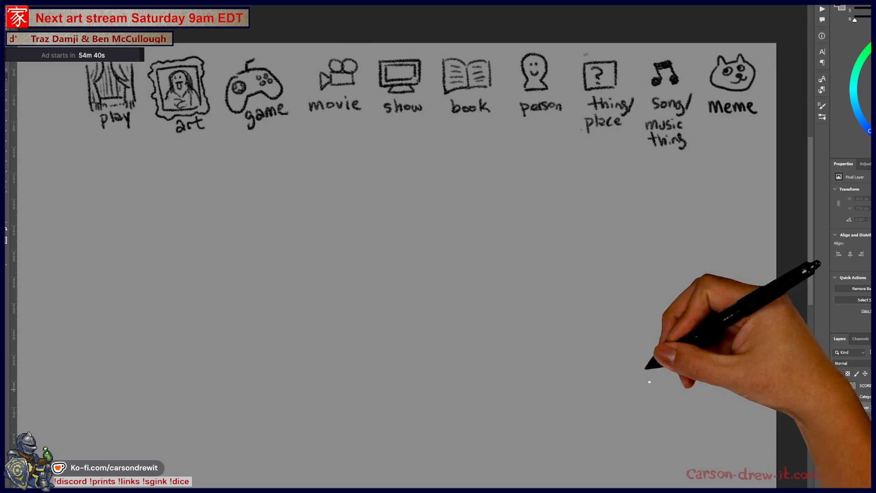
drag(395, 265, 458, 311)
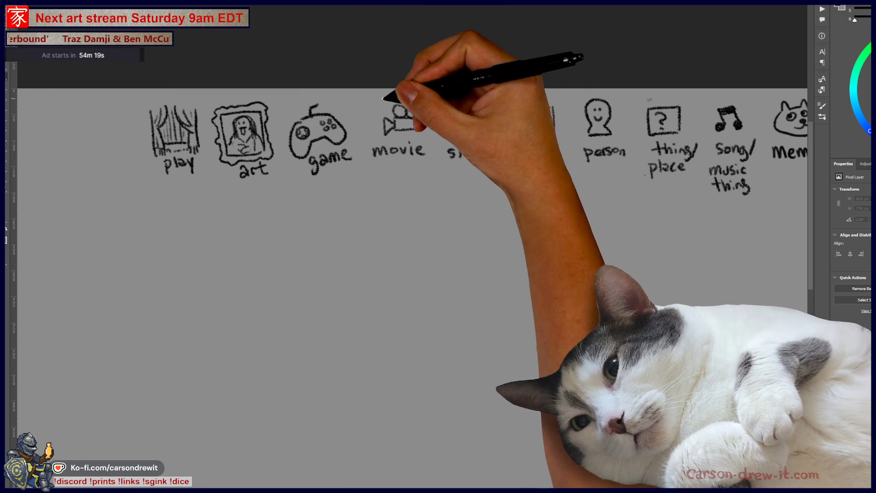
mouse_move(385, 96)
mouse_down()
mouse_move(417, 183)
mouse_move(365, 102)
mouse_up()
mouse_move(520, 91)
mouse_down()
mouse_move(504, 146)
mouse_move(504, 101)
mouse_up()
Step: Draw the blank word lines beneath the category icons
drag(558, 264, 477, 270)
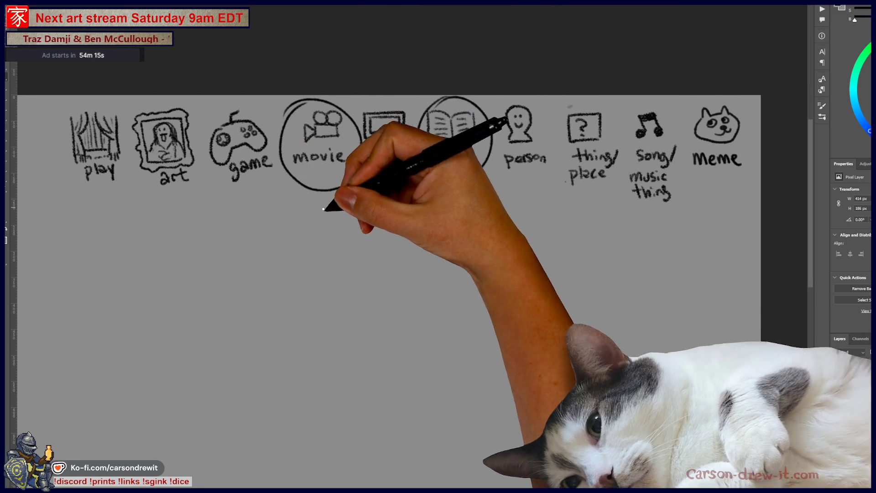
drag(286, 224, 463, 222)
mouse_move(454, 358)
mouse_down()
mouse_move(517, 294)
mouse_move(507, 309)
mouse_move(452, 312)
mouse_up()
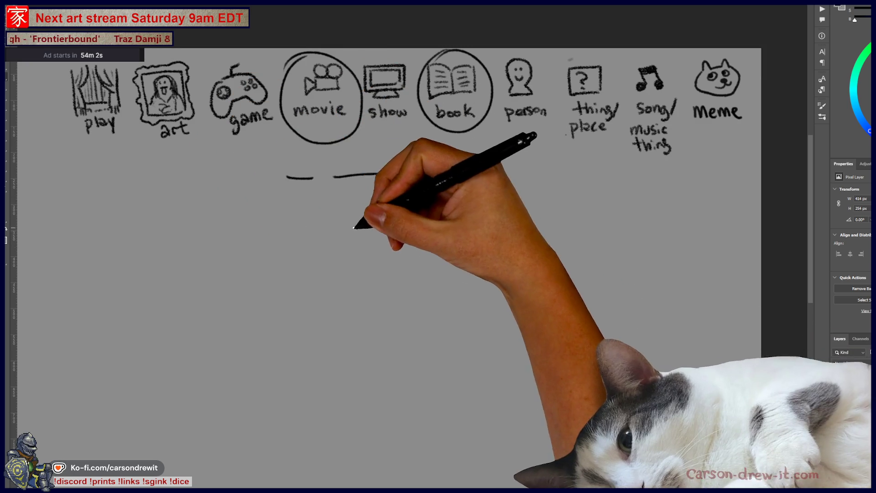
Step: Draw clue 1, a running stick figure labelled 1, undoing stray strokes
drag(270, 234, 269, 240)
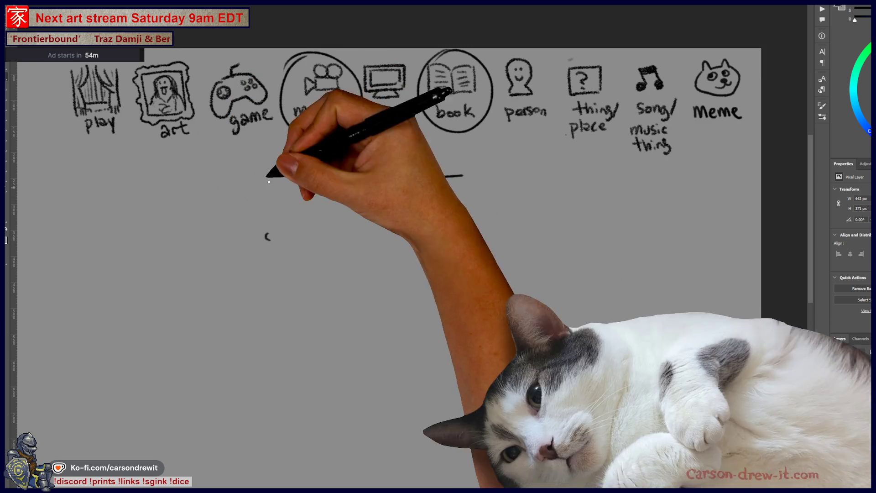
key(ctrl+z)
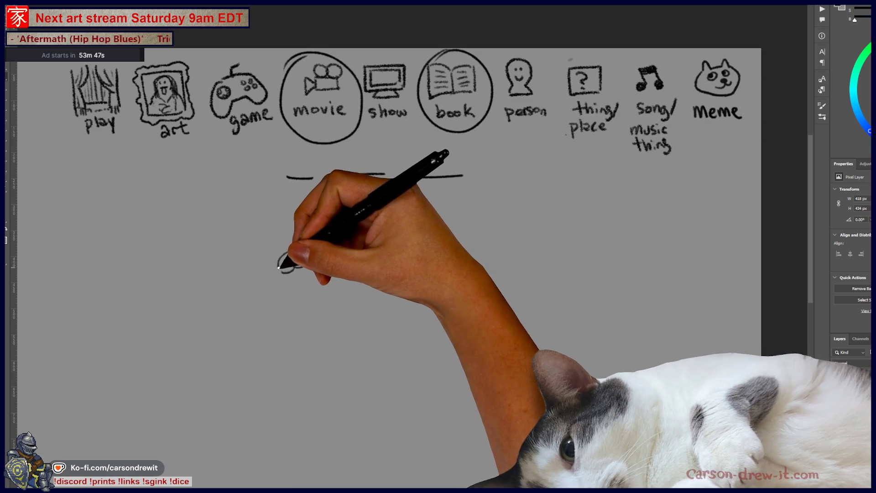
drag(299, 274, 328, 262)
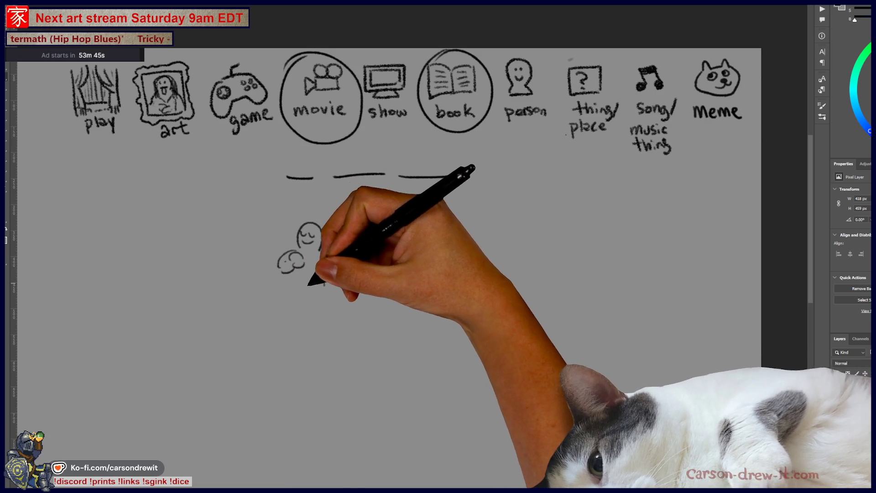
drag(278, 307, 312, 314)
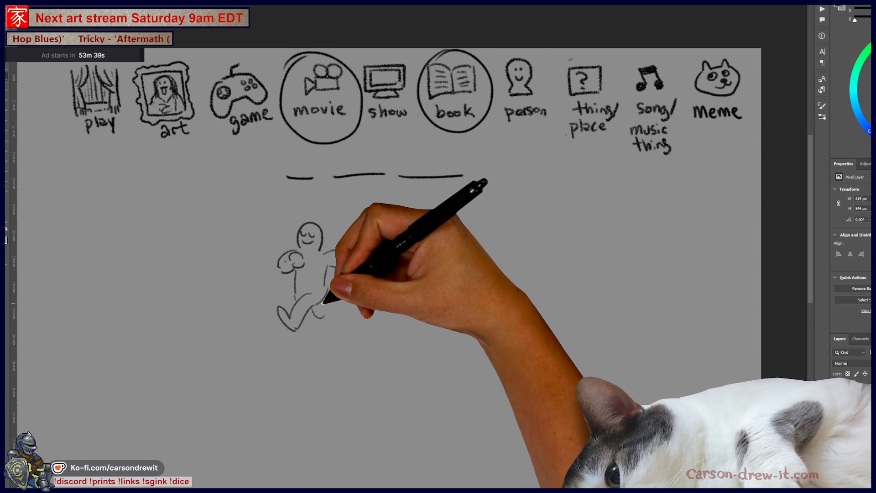
drag(326, 308, 335, 322)
drag(340, 251, 356, 273)
drag(259, 212, 260, 225)
drag(226, 336, 323, 328)
key(ctrl+z)
key(ctrl+z)
Step: Draw clue 2, a stressed spiky-haired figure with a pained face and stress marks
mouse_move(471, 215)
mouse_down()
mouse_move(469, 225)
mouse_move(477, 223)
mouse_move(461, 219)
mouse_move(495, 243)
mouse_up()
click(453, 236)
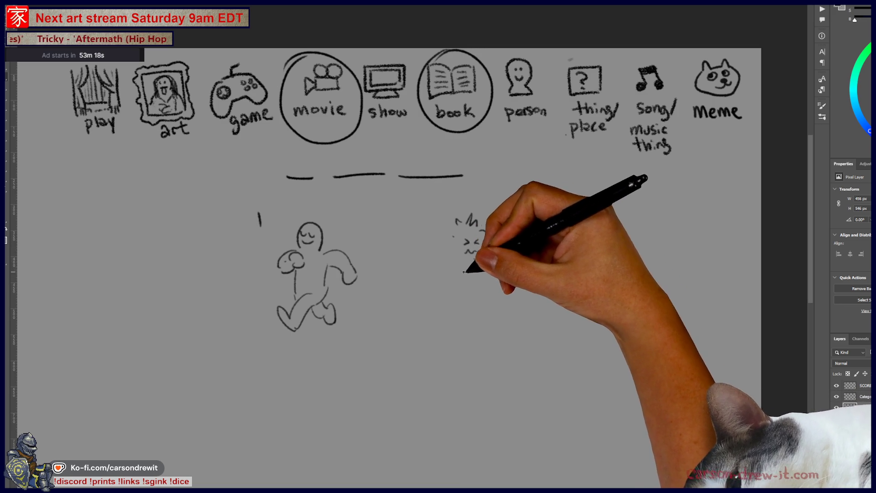
drag(449, 258, 437, 285)
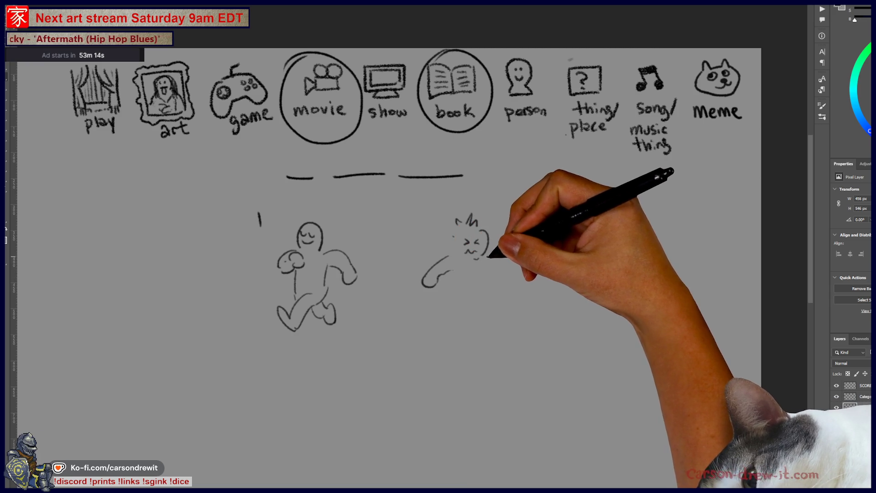
drag(488, 271, 504, 281)
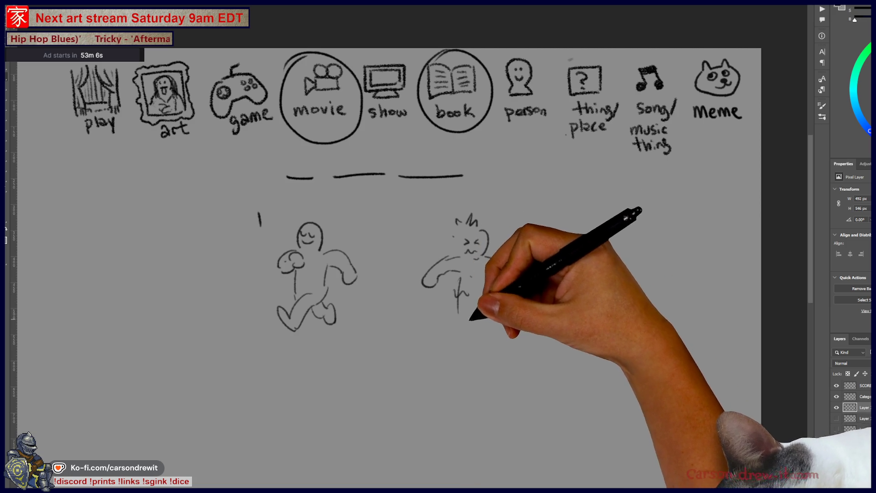
mouse_move(454, 331)
mouse_down()
mouse_move(479, 336)
mouse_move(485, 307)
mouse_move(477, 333)
mouse_move(490, 320)
mouse_up()
mouse_move(420, 211)
mouse_down()
mouse_move(453, 242)
mouse_move(477, 220)
mouse_up()
mouse_move(444, 310)
mouse_down()
mouse_move(470, 246)
mouse_move(477, 287)
mouse_up()
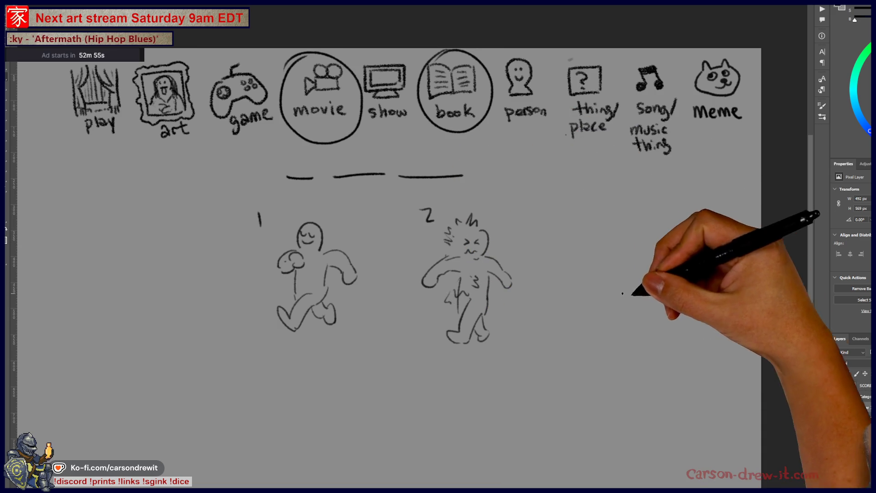
Step: Draw clue 3, a small seated figure beside a dashed outline, then hide the clue layer
mouse_move(681, 280)
mouse_down()
mouse_move(671, 299)
mouse_move(690, 303)
mouse_move(677, 290)
mouse_move(685, 291)
mouse_move(664, 289)
mouse_move(675, 281)
mouse_up()
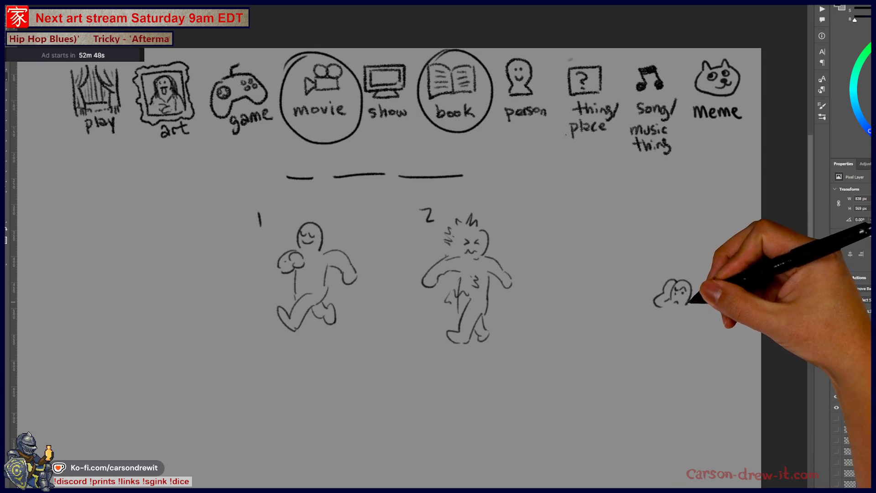
mouse_move(690, 302)
mouse_down()
mouse_move(710, 334)
mouse_move(724, 333)
mouse_move(692, 316)
mouse_up()
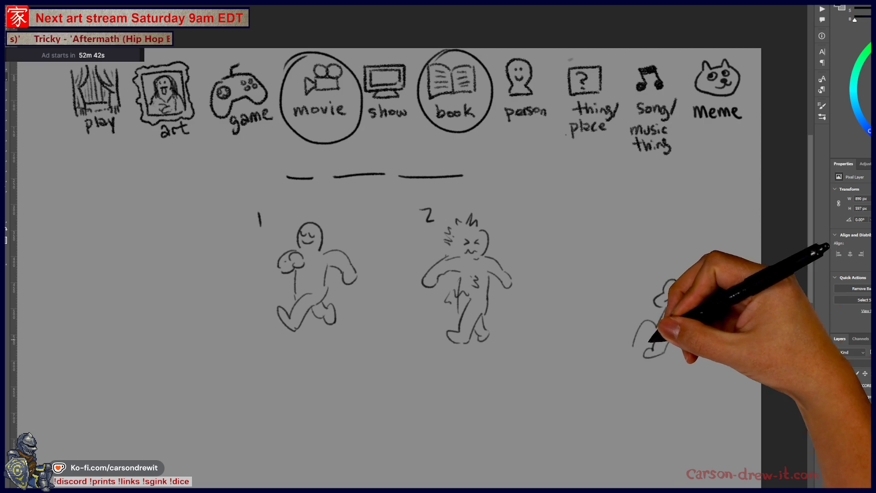
drag(630, 348, 640, 352)
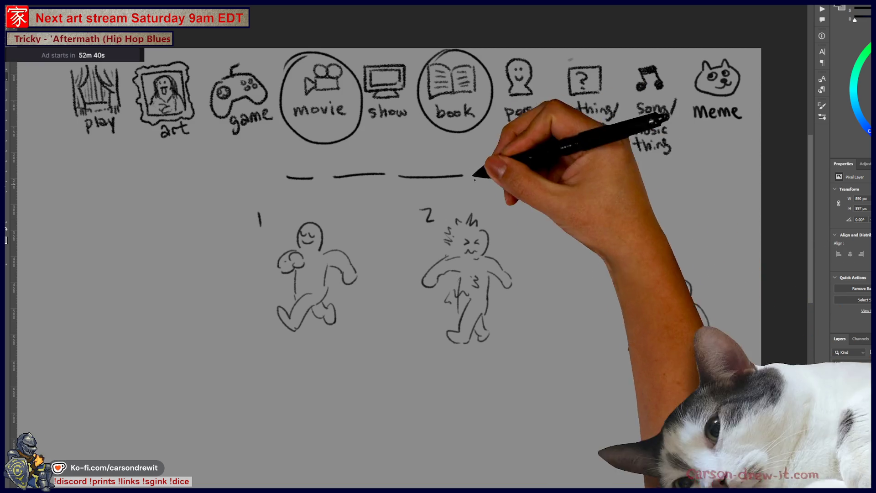
drag(618, 209, 622, 223)
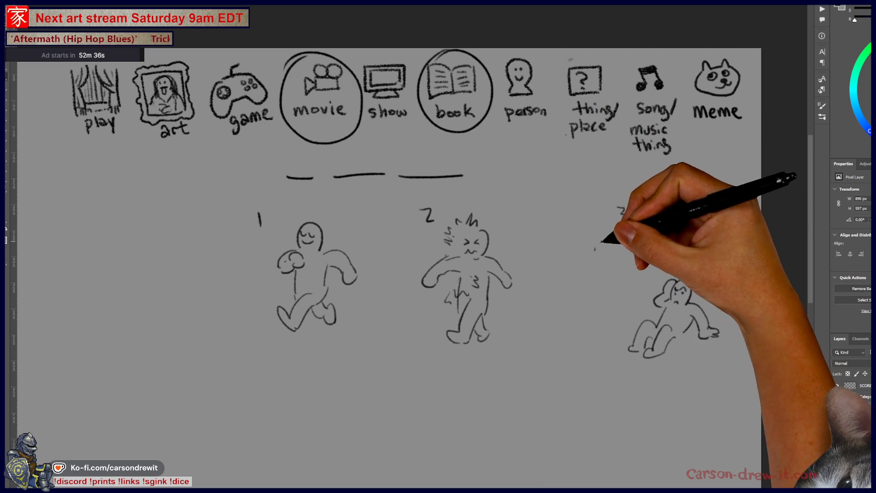
mouse_move(616, 241)
mouse_down()
mouse_move(594, 250)
mouse_move(591, 303)
mouse_move(620, 268)
mouse_move(631, 291)
mouse_up()
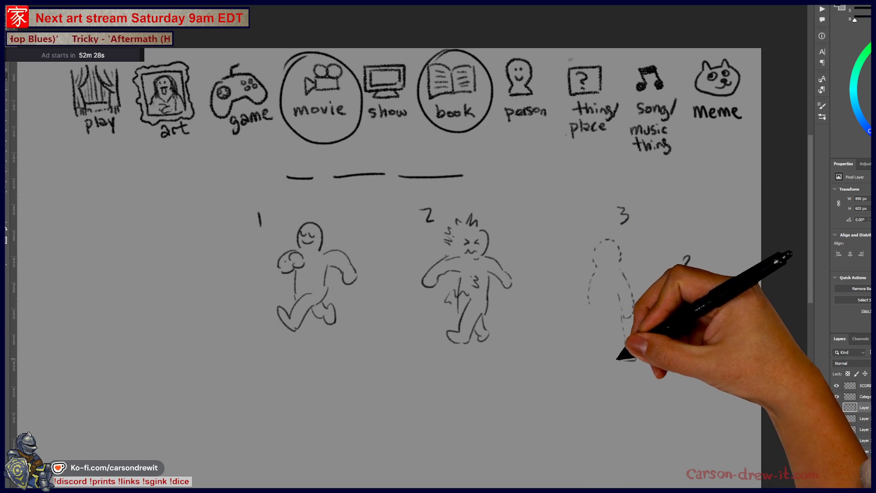
mouse_move(600, 359)
mouse_down()
mouse_move(586, 357)
mouse_move(587, 289)
mouse_move(603, 293)
mouse_up()
mouse_move(559, 429)
mouse_down()
mouse_move(519, 421)
mouse_move(626, 411)
mouse_up()
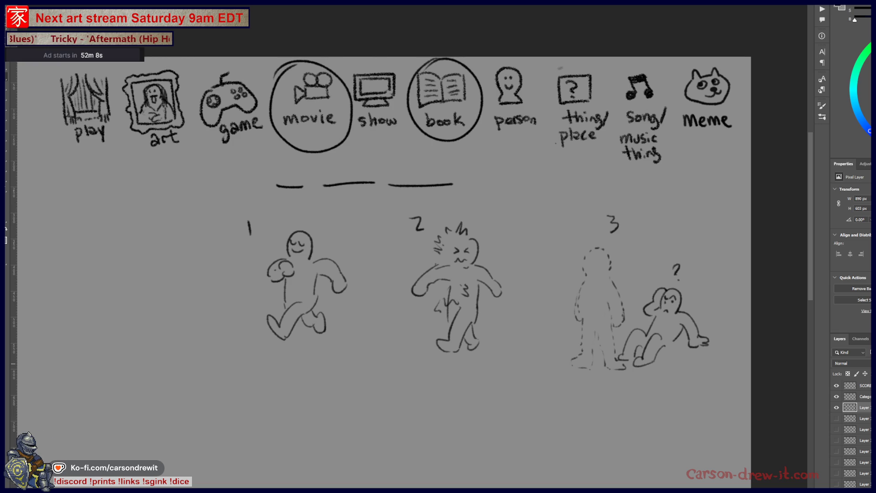
key(ctrl+comma)
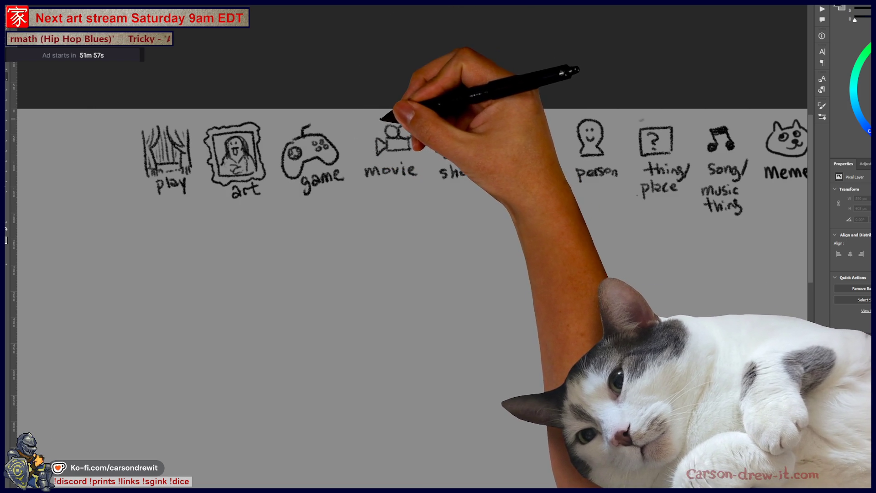
Step: Circle 'game', draw two blank word lines under the icons, and begin a head outline
mouse_move(292, 118)
mouse_down()
mouse_move(333, 123)
mouse_move(269, 155)
mouse_move(294, 121)
mouse_up()
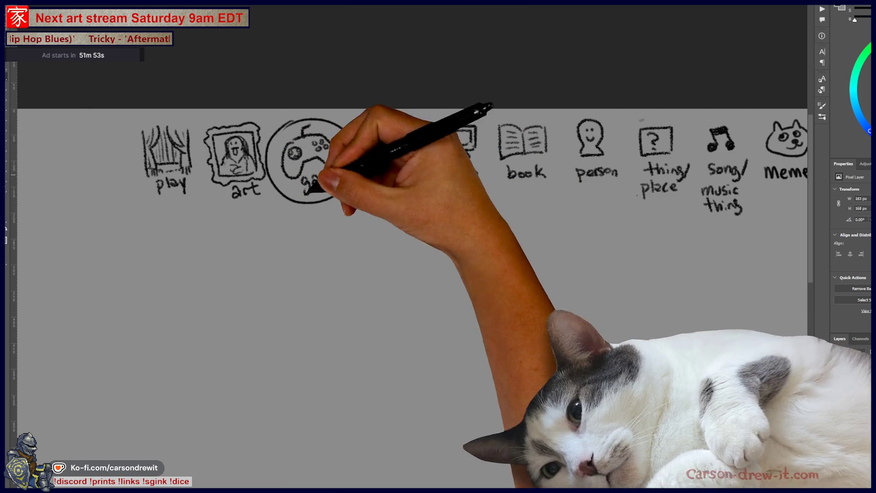
key(ctrl+plus)
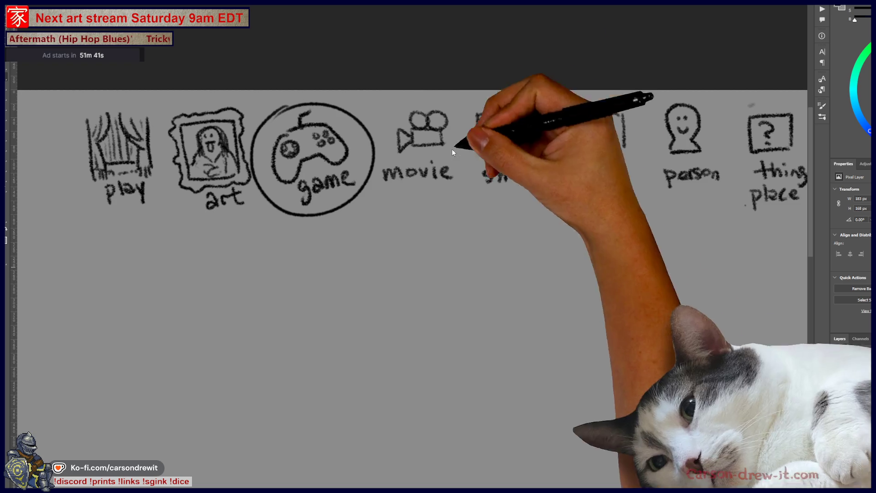
drag(279, 255, 457, 250)
drag(476, 290, 522, 186)
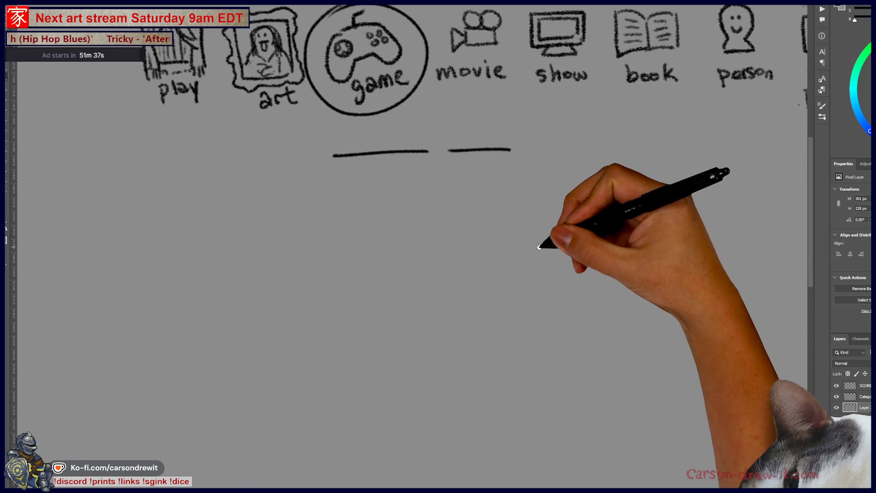
mouse_move(445, 273)
mouse_down()
mouse_move(474, 269)
mouse_move(456, 272)
mouse_move(468, 223)
mouse_move(491, 276)
mouse_up()
Step: Redraw the head with an eye, then add arch-shaped heads and body outlines for the blob figures
key(ctrl+z)
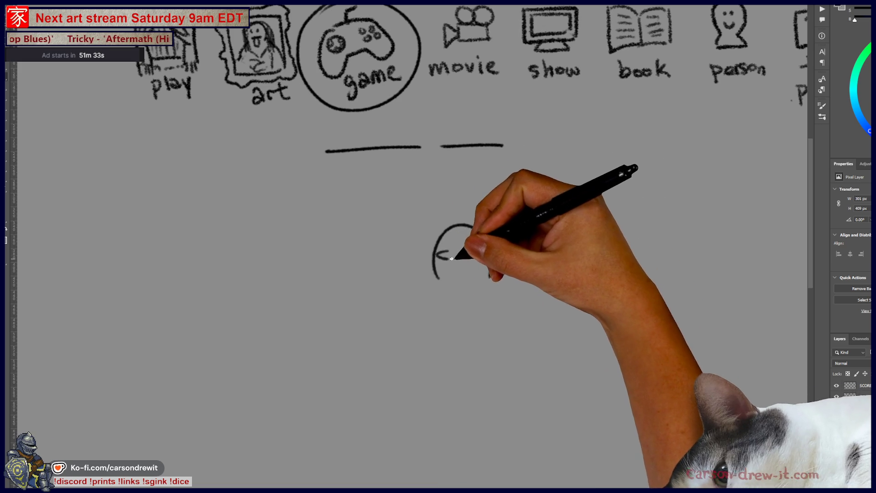
mouse_move(446, 246)
mouse_down()
mouse_move(470, 248)
mouse_move(451, 293)
mouse_move(463, 297)
mouse_move(470, 315)
mouse_up()
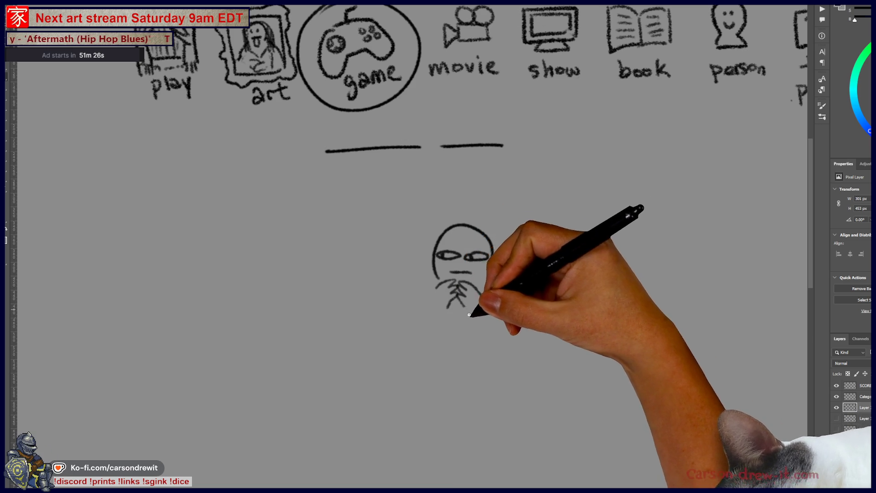
mouse_move(362, 244)
mouse_down()
mouse_move(356, 238)
mouse_move(392, 261)
mouse_move(372, 256)
mouse_move(379, 265)
mouse_up()
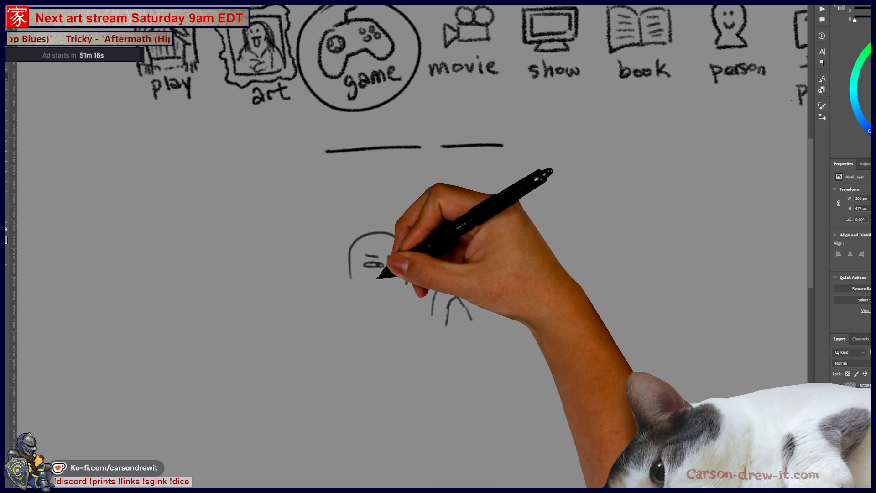
drag(352, 284, 332, 320)
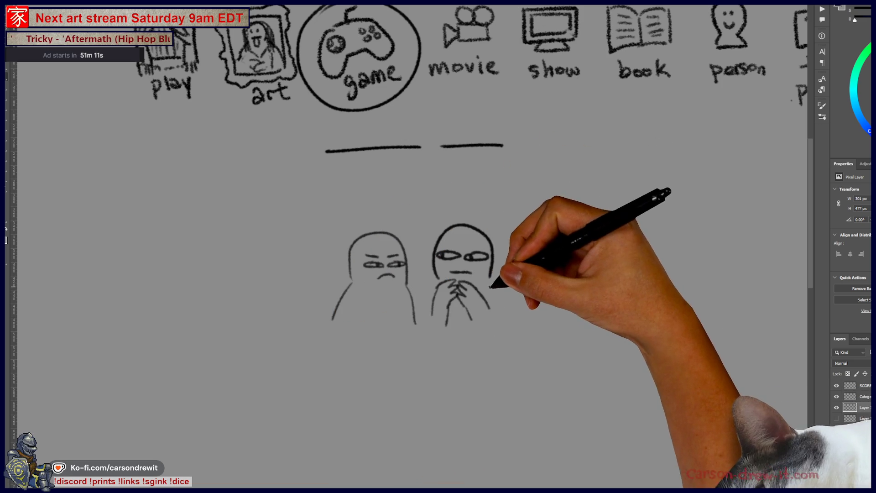
drag(493, 281, 511, 321)
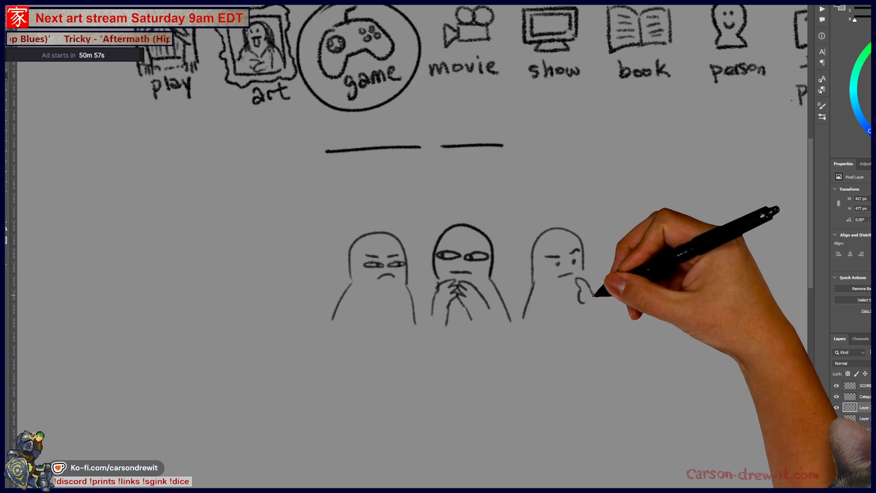
scroll(594, 292, right, 3)
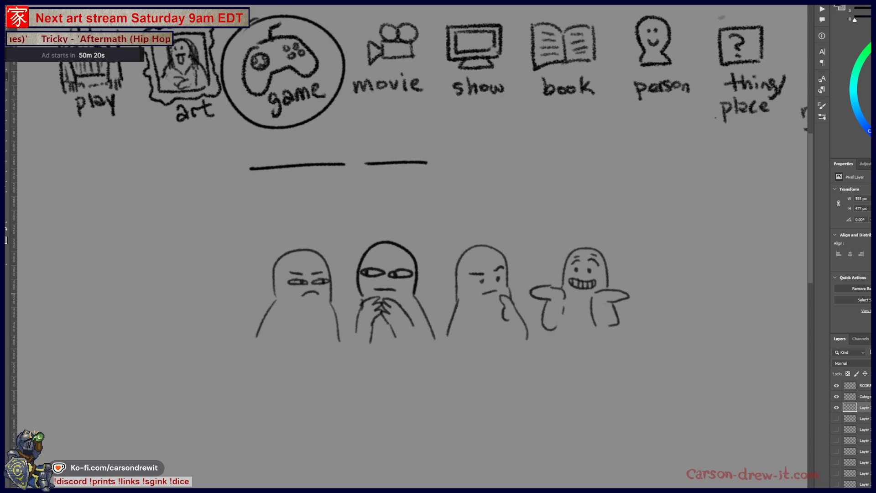
Step: Hide the game layer, pan to the SCORES list, and add a tally mark to the top player
click(837, 396)
scroll(397, 290, left, 10)
mouse_move(397, 291)
mouse_down()
mouse_move(456, 215)
mouse_move(456, 196)
mouse_move(443, 225)
mouse_up()
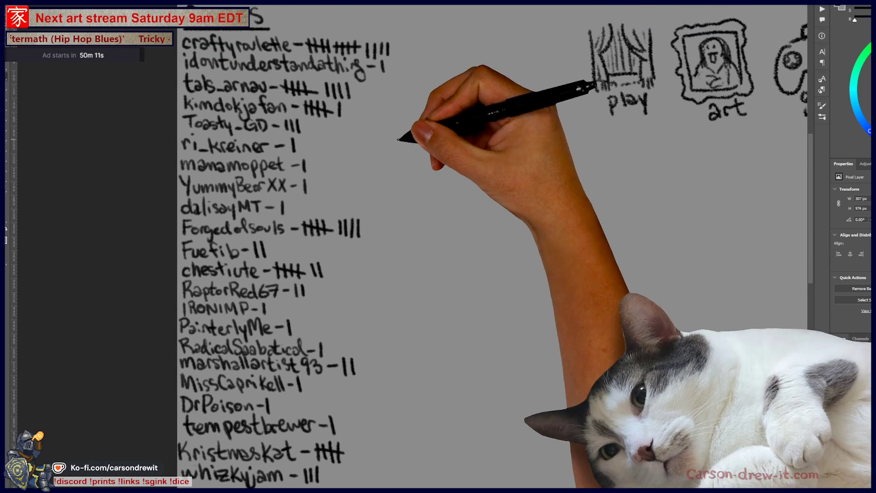
drag(363, 57, 392, 44)
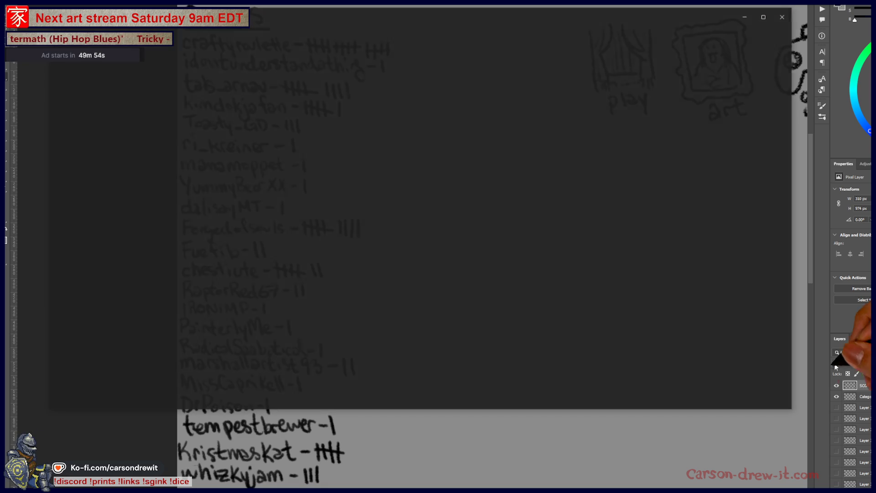
Step: Bring up Daily-124_Oct2_2025.png in Photos and zoom in and out to inspect it
key(alt+Tab)
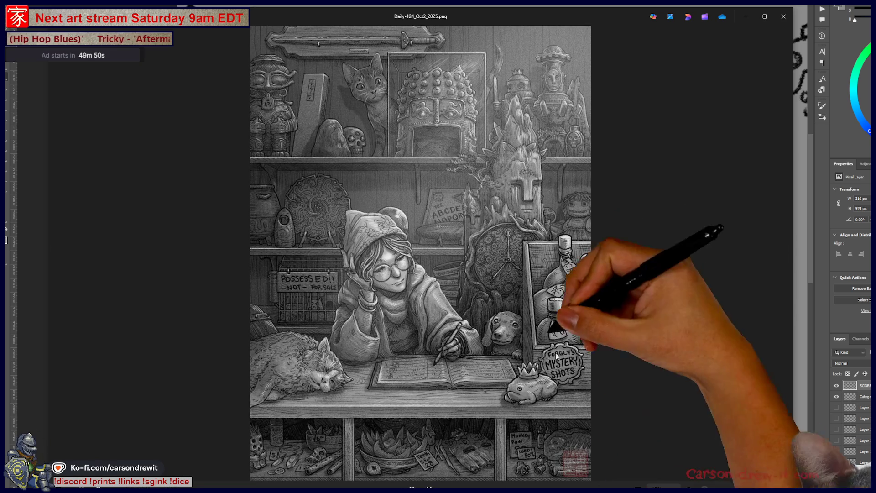
scroll(419, 221, up, 2)
scroll(539, 303, down, 1)
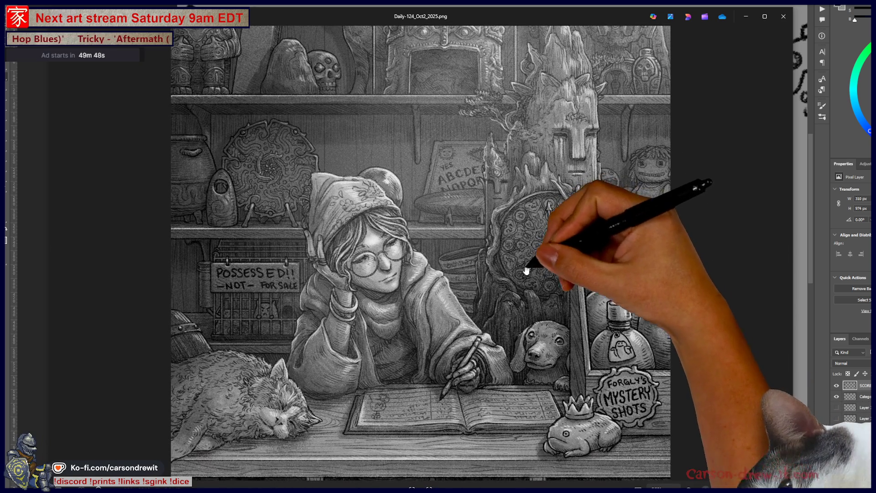
scroll(546, 332, up, 1)
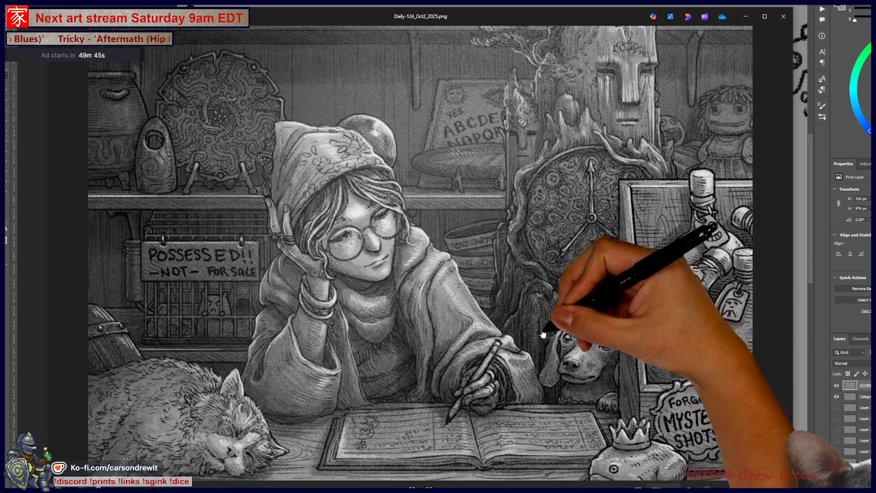
scroll(588, 324, down, 4)
scroll(635, 321, down, 2)
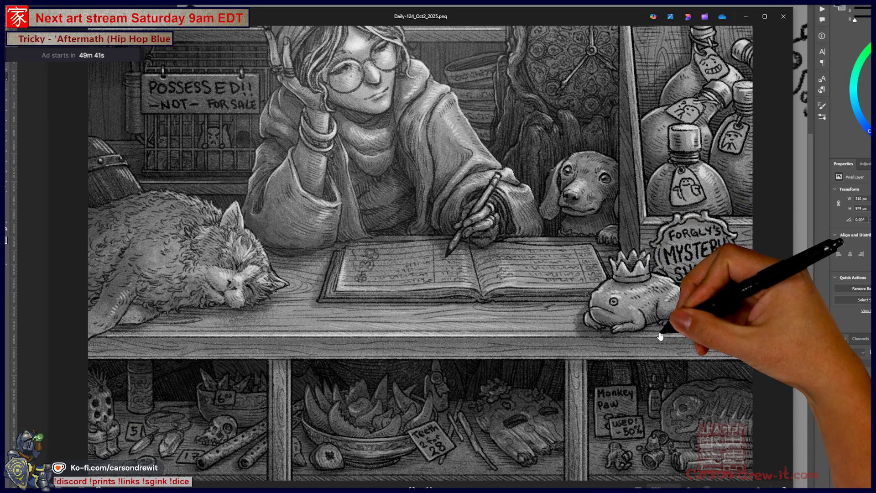
scroll(726, 360, up, 5)
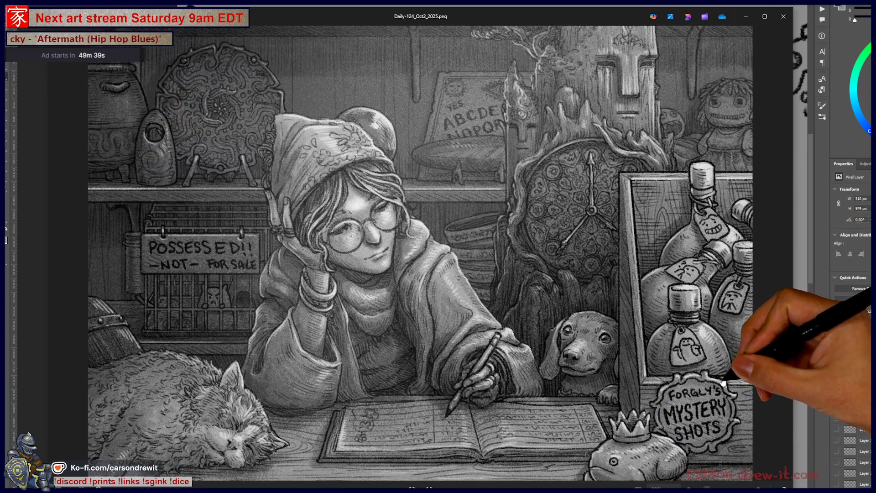
scroll(719, 366, up, 8)
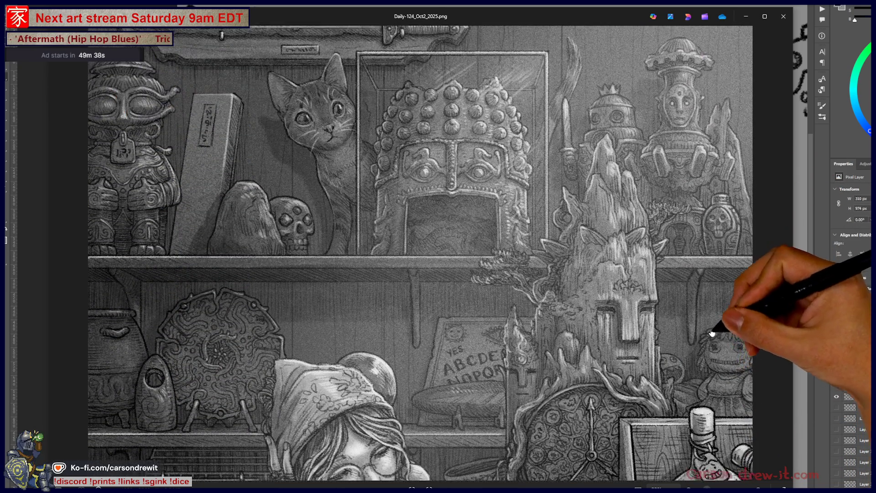
scroll(712, 333, up, 1)
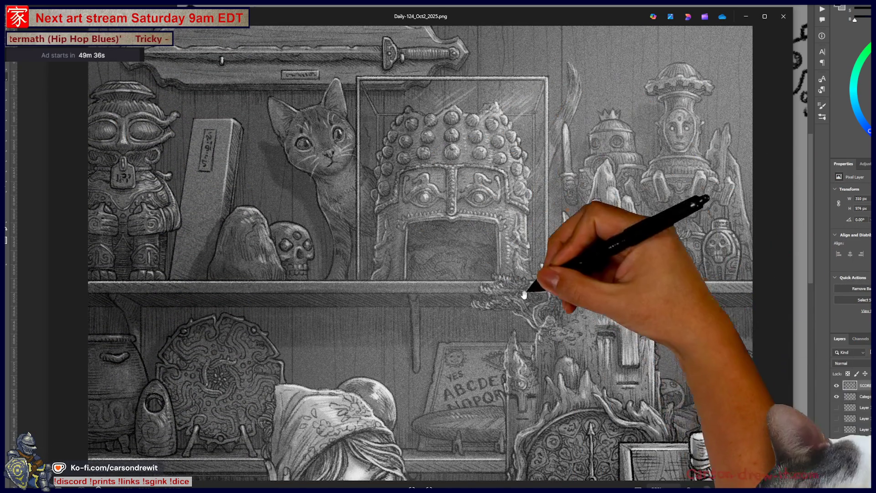
scroll(524, 294, down, 3)
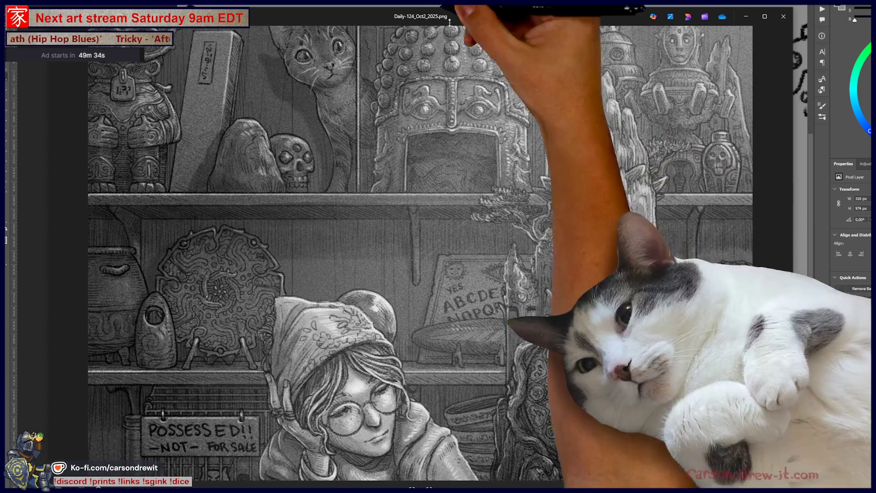
scroll(573, 336, up, 3)
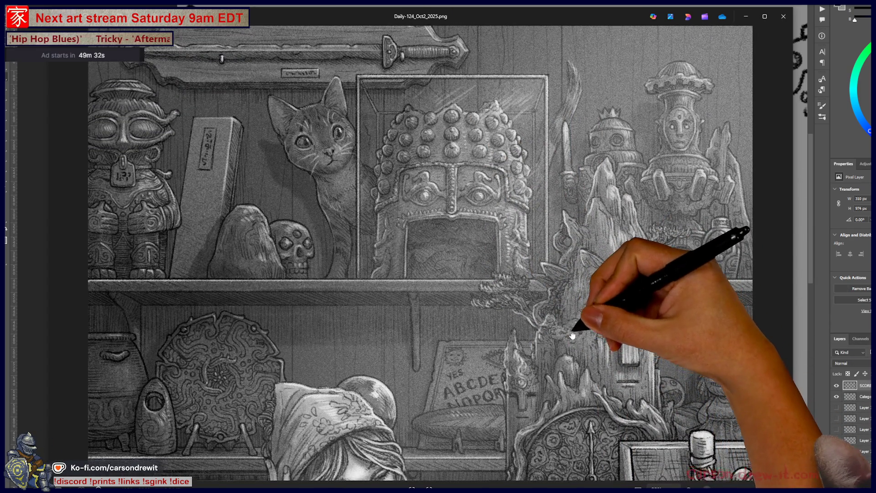
scroll(572, 337, down, 9)
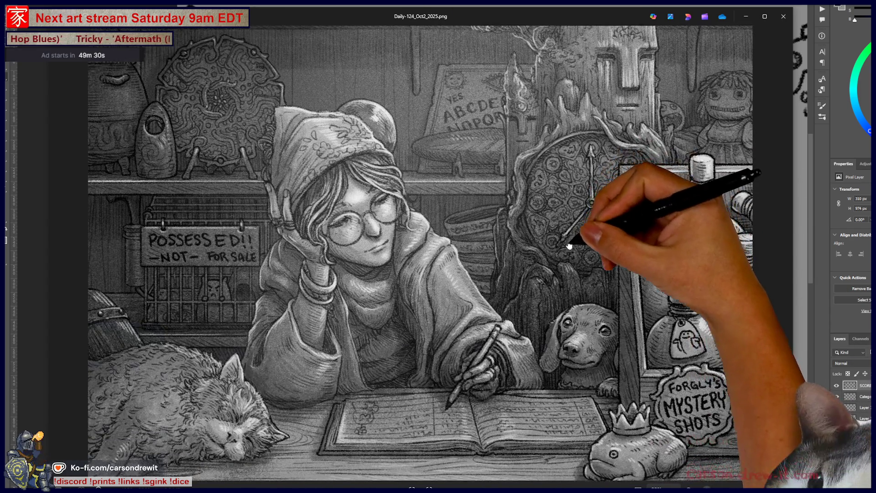
scroll(585, 283, down, 2)
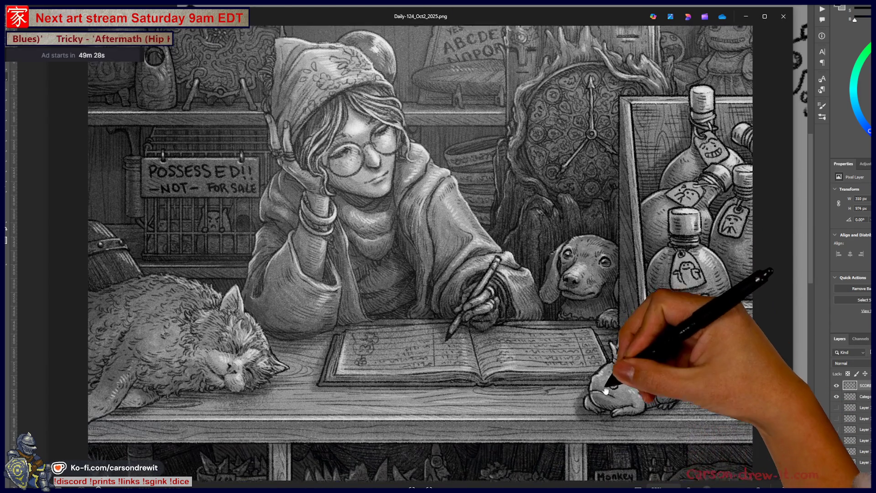
scroll(606, 391, down, 3)
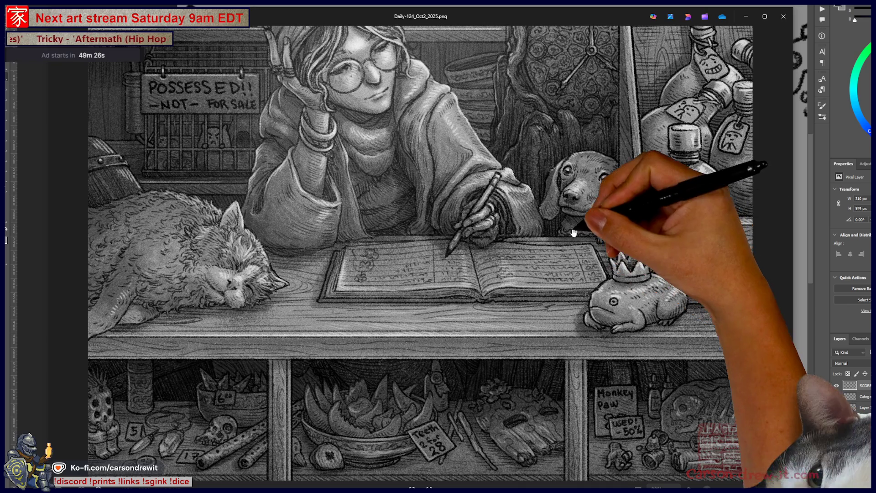
scroll(575, 232, up, 4)
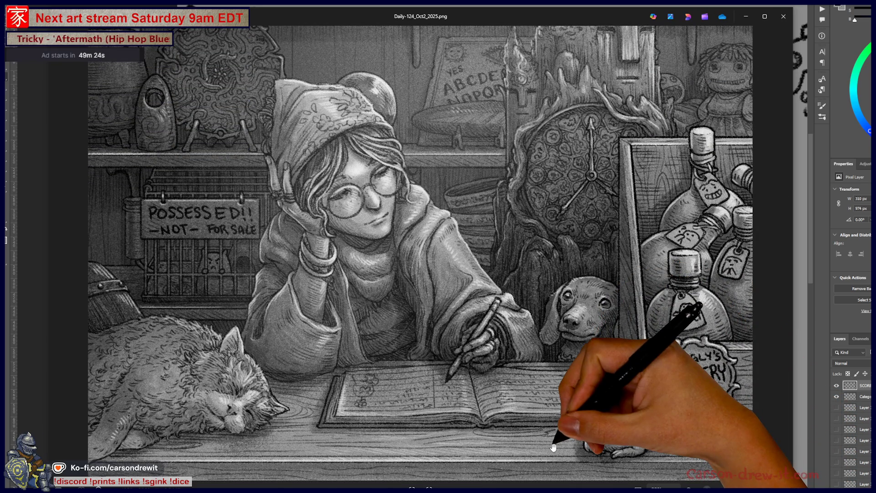
scroll(612, 434, up, 3)
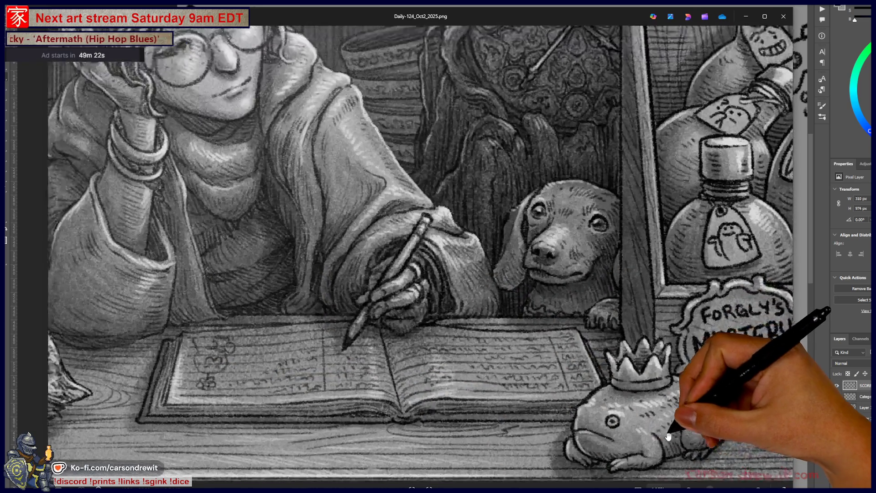
scroll(668, 437, down, 2)
Step: Glance at the next image, then return to the shop illustration and zoom in
key(Right)
key(Right)
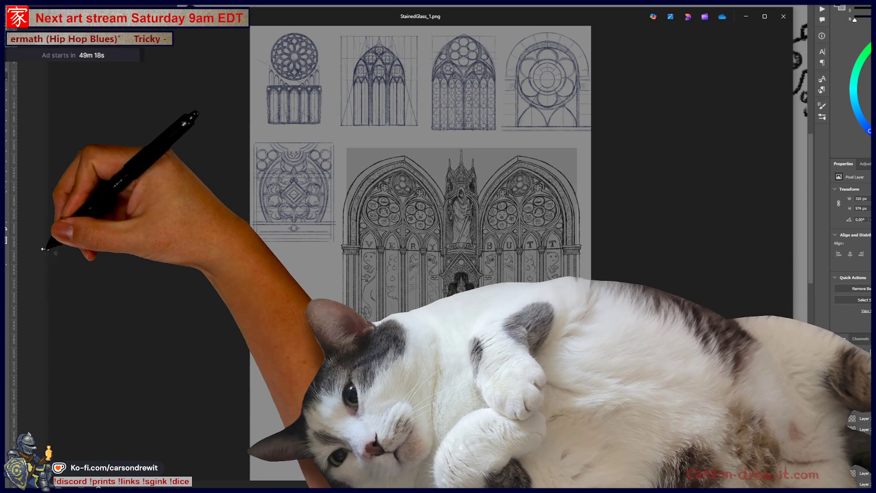
click(44, 249)
click(43, 249)
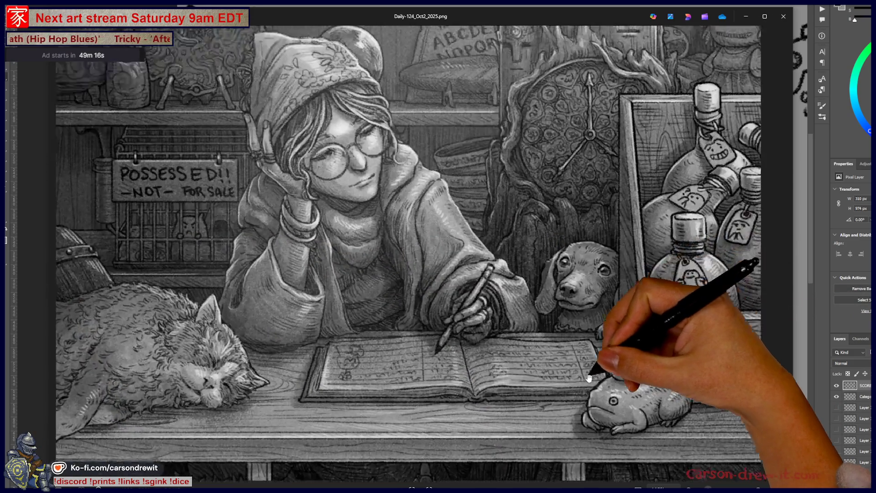
scroll(588, 378, down, 2)
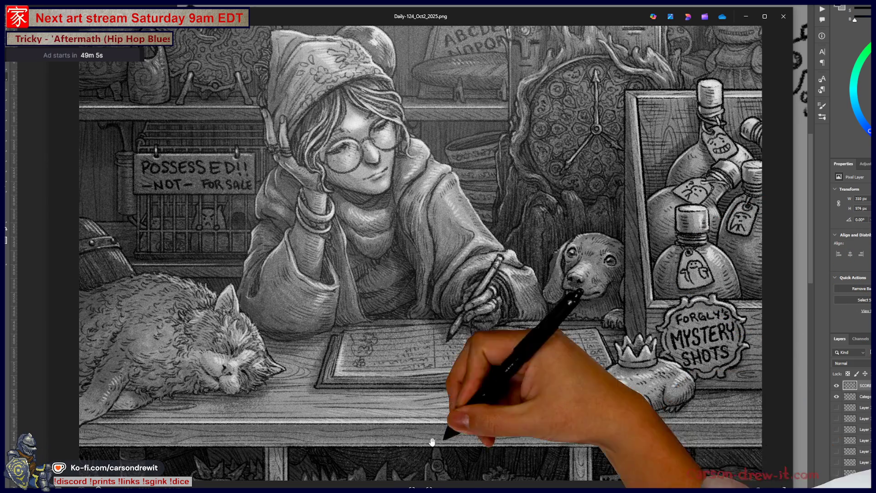
scroll(191, 224, up, 5)
scroll(191, 224, down, 3)
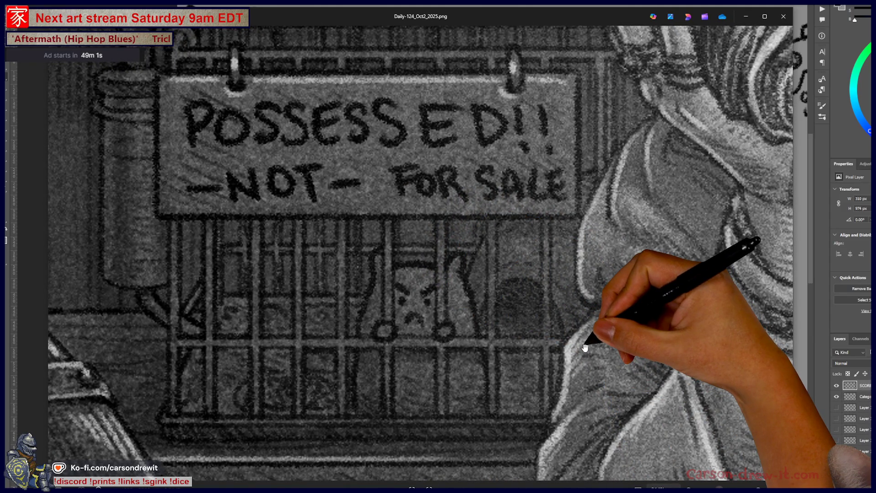
scroll(580, 346, down, 5)
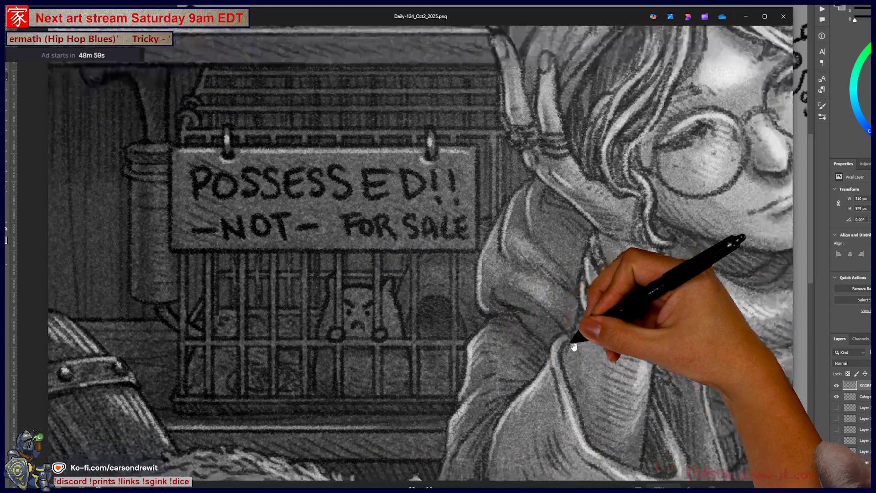
scroll(561, 393, up, 3)
scroll(561, 393, up, 10)
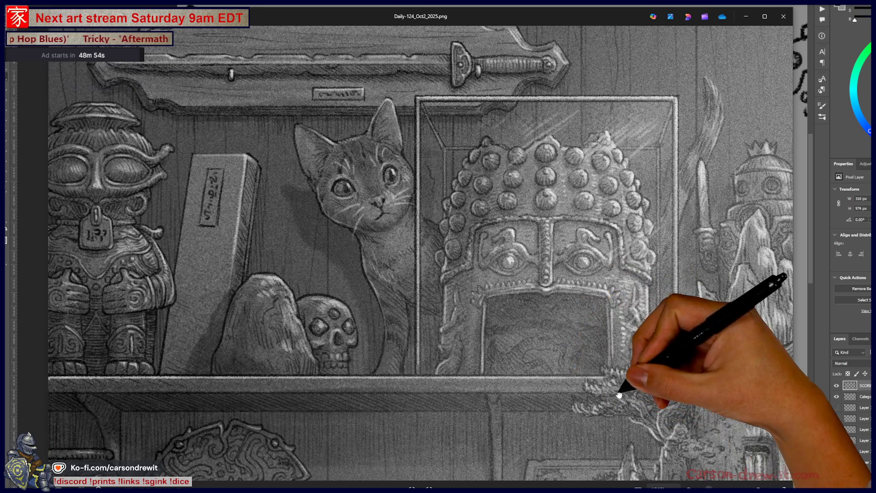
Step: Pan from the right-hand shelf figures down past the girl and dog to the table
drag(622, 385, 376, 344)
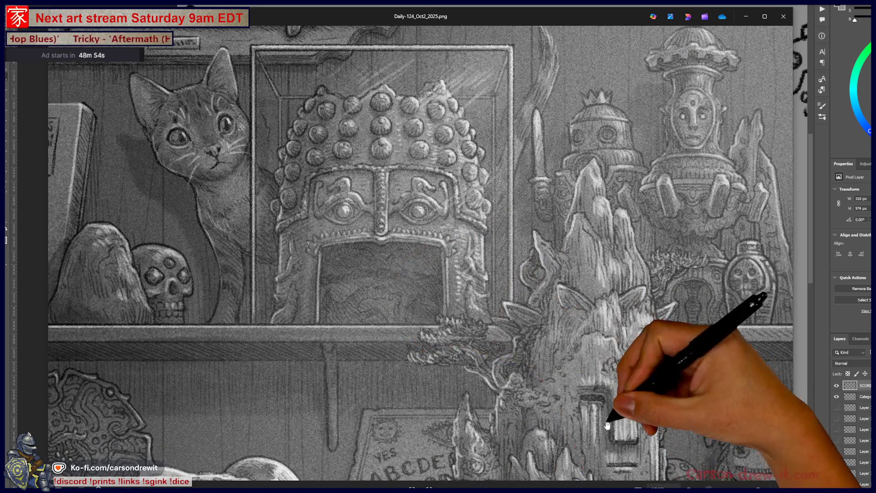
drag(616, 410, 548, 234)
drag(576, 401, 519, 200)
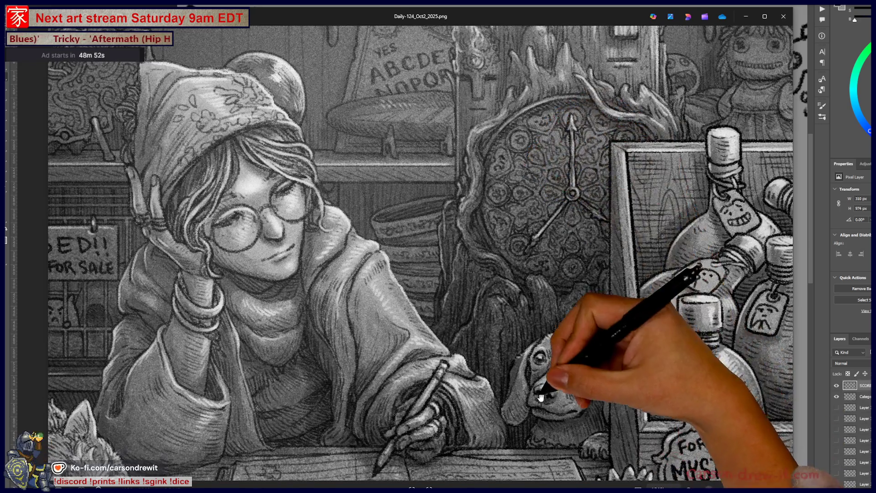
drag(557, 372, 581, 176)
drag(464, 372, 457, 210)
mouse_move(430, 426)
mouse_down()
mouse_move(554, 470)
mouse_move(613, 457)
mouse_up()
drag(488, 429, 477, 426)
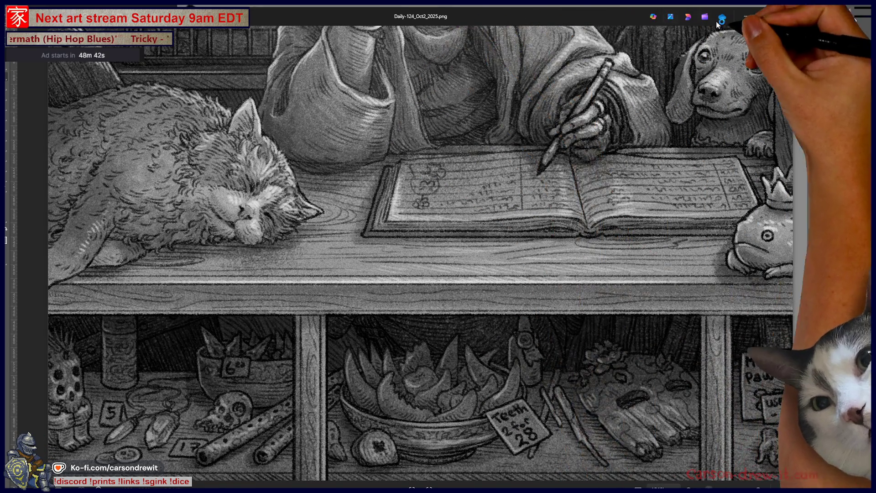
Step: Return to the shop PSD and hide the finished layers, including Layer 5, to reveal the rough sketch
click(748, 21)
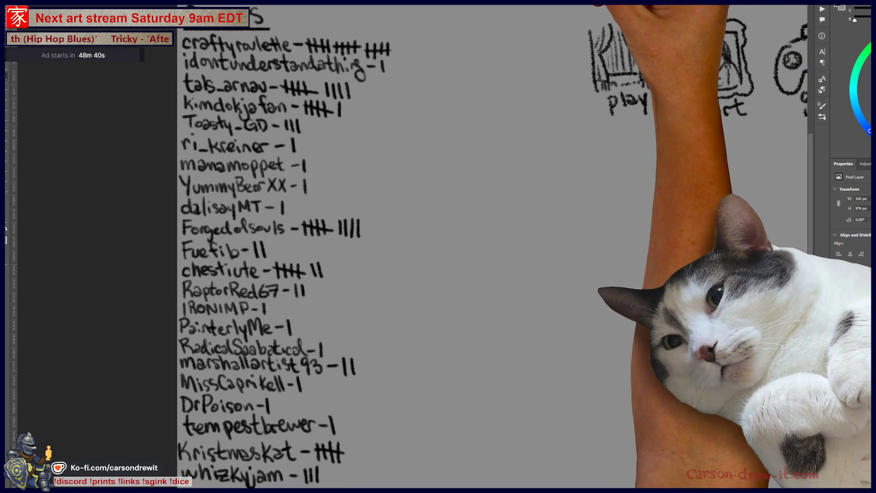
key(ctrl+Tab)
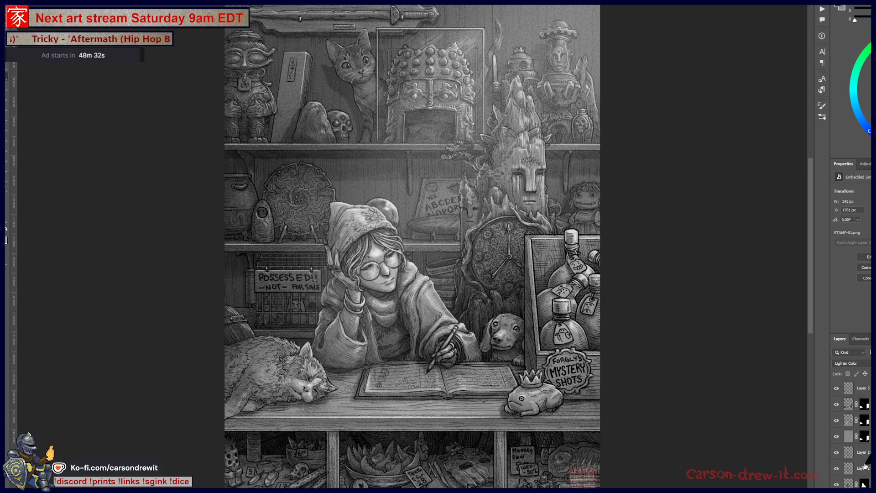
click(840, 406)
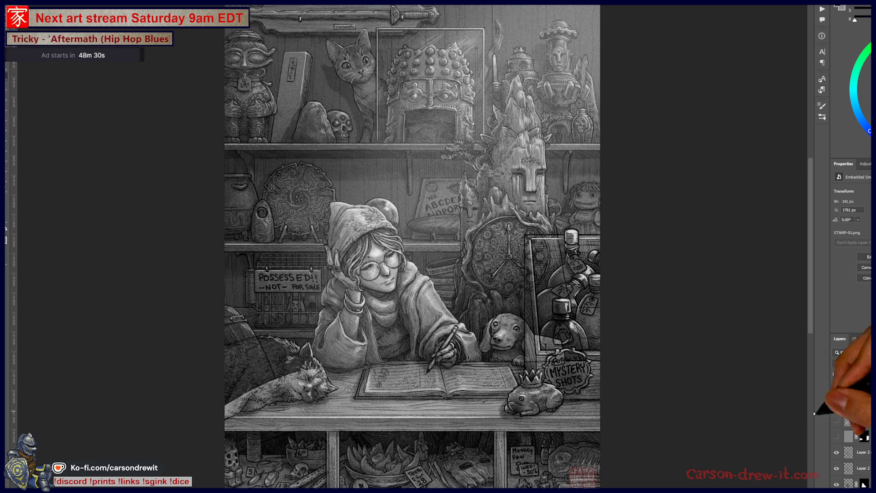
click(838, 419)
click(840, 405)
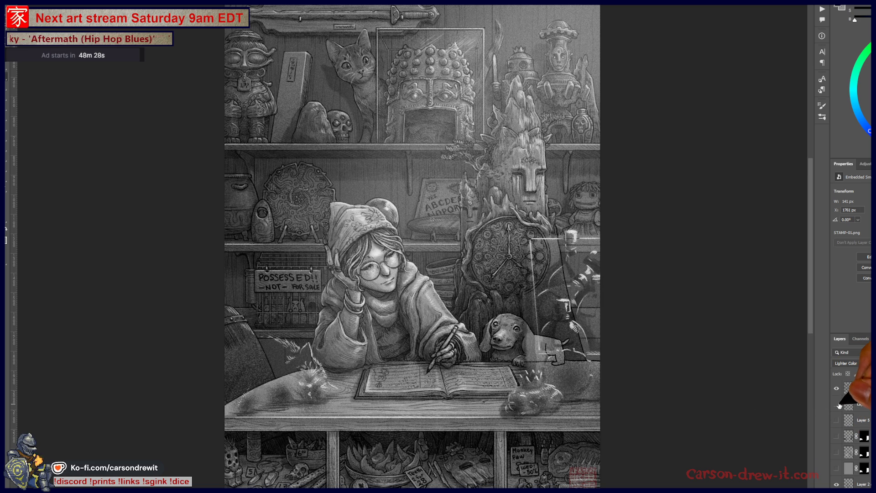
click(840, 391)
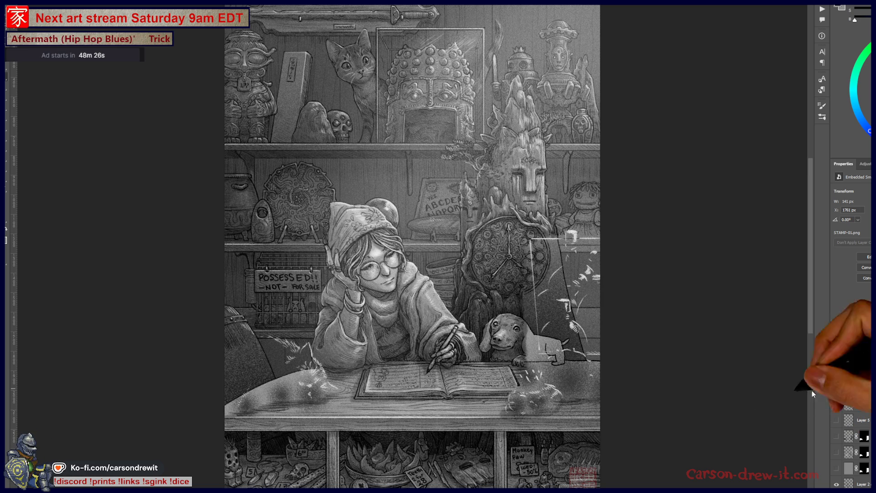
Step: Zoom and pan over the dog sketch, drawers and shelves, then start closing the document
scroll(542, 362, up, 3)
scroll(567, 393, up, 5)
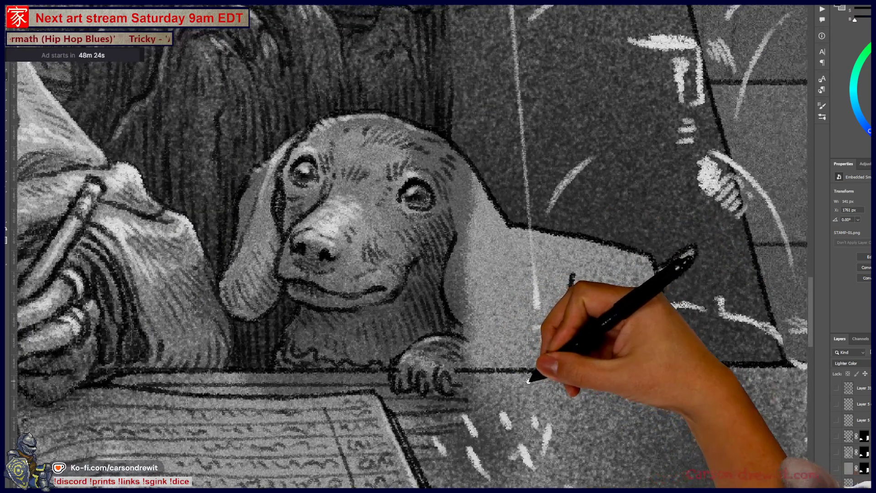
scroll(567, 394, down, 2)
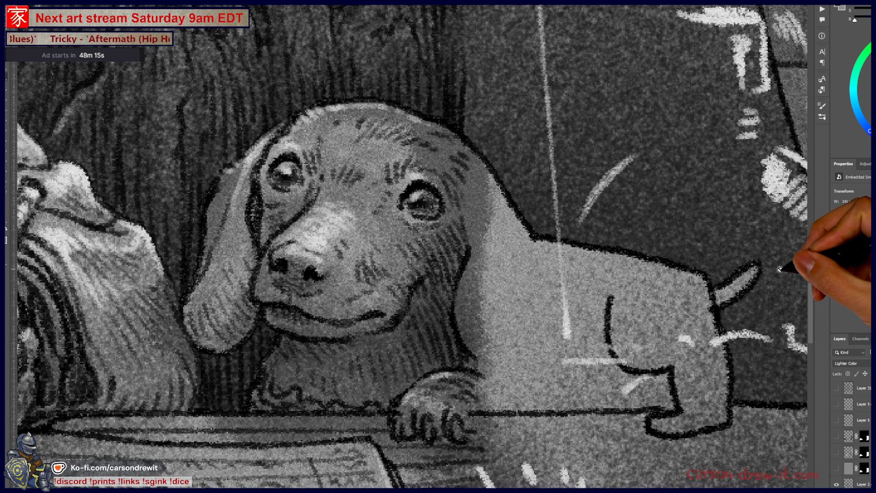
key(ctrl+minus)
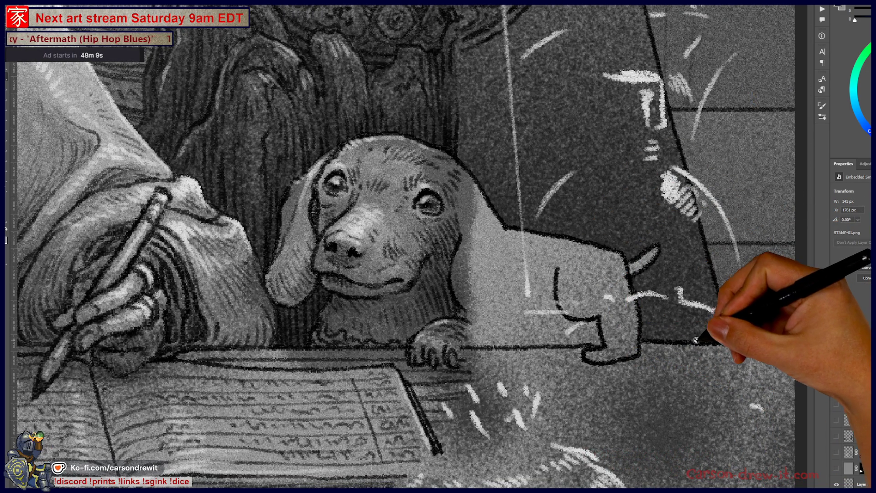
scroll(696, 340, down, 4)
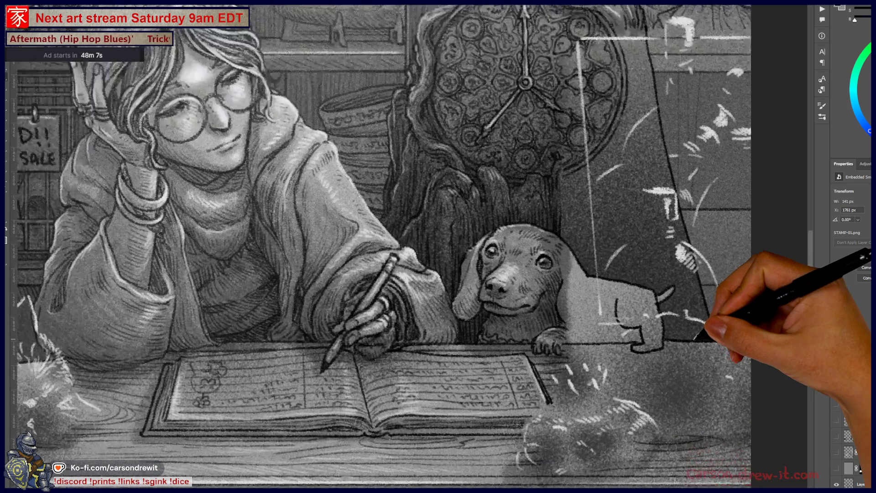
scroll(696, 340, down, 3)
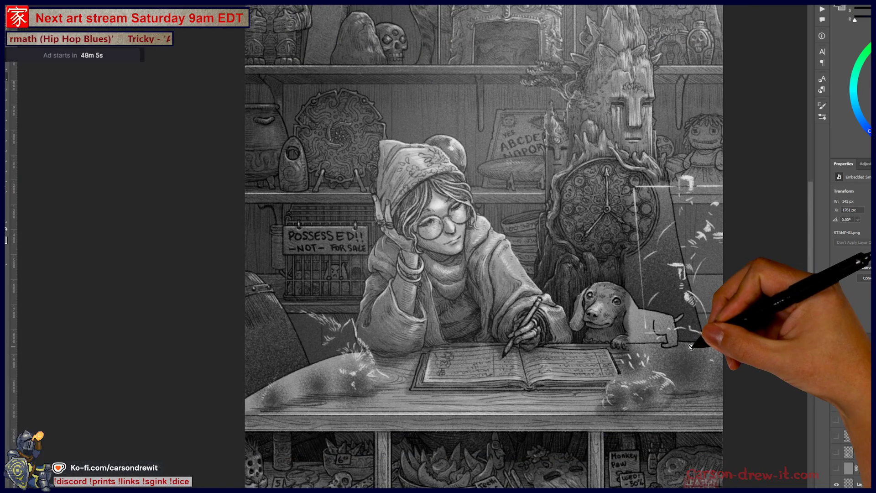
mouse_move(583, 398)
mouse_down()
mouse_move(544, 371)
mouse_move(527, 330)
mouse_up()
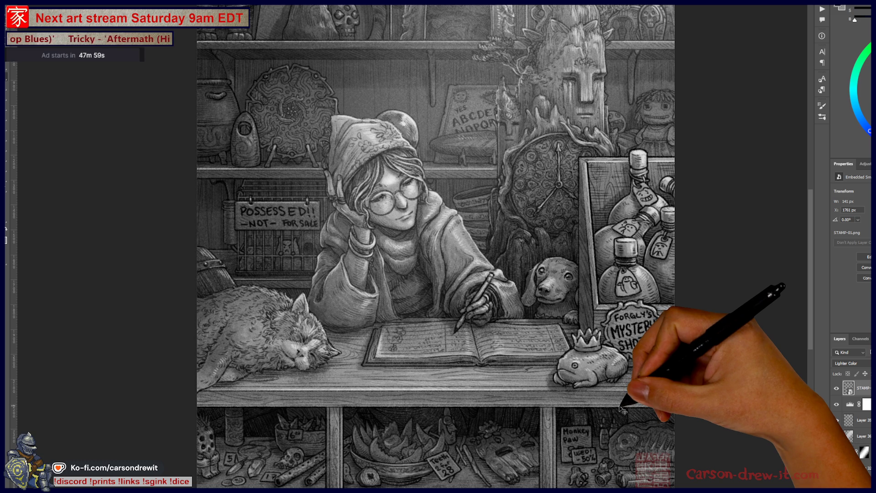
drag(511, 311, 505, 389)
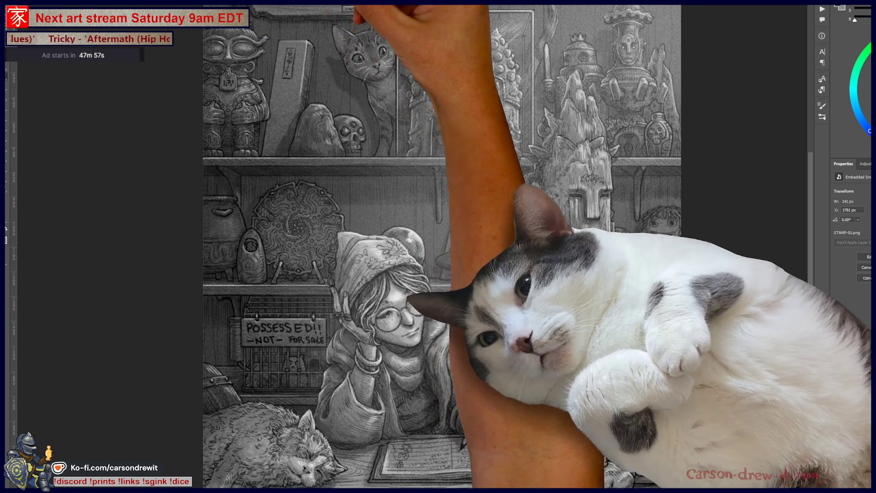
key(ctrl+w)
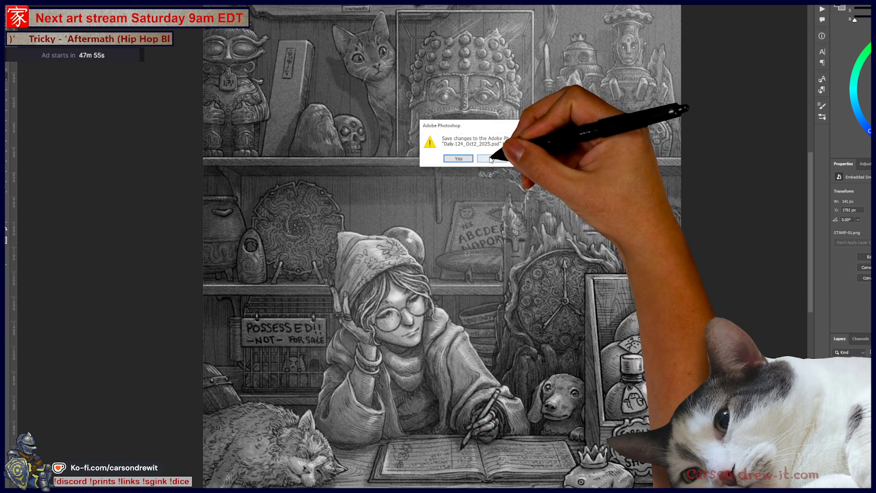
Step: Discard changes to Daily-124_Oct2_2025.psd and return to the bordered mermaid page
click(458, 158)
key(ctrl+Tab)
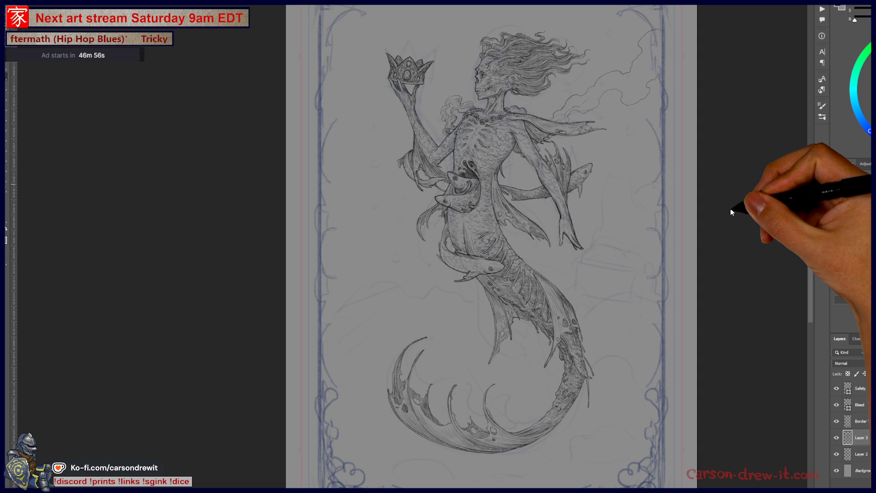
scroll(653, 88, up, 5)
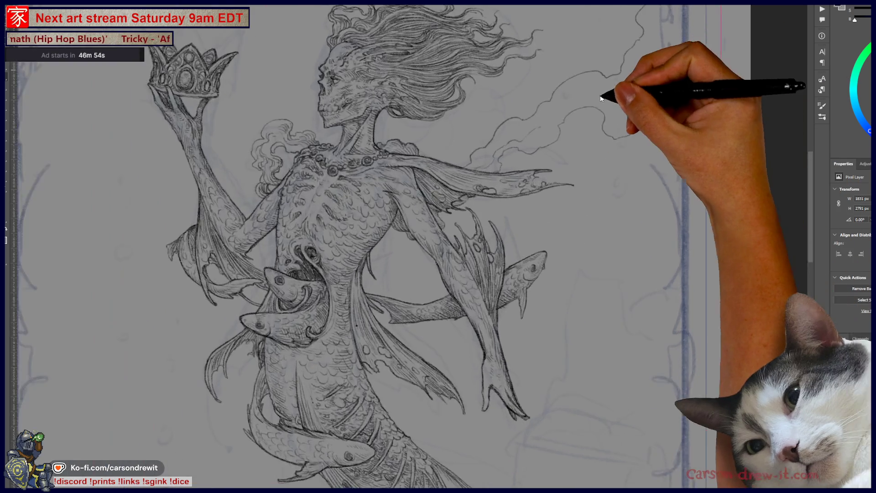
Step: Draw a pencil stroke extending the smoke swirl's upper crest toward the top-right, then pick another pencil preset
drag(622, 195, 611, 264)
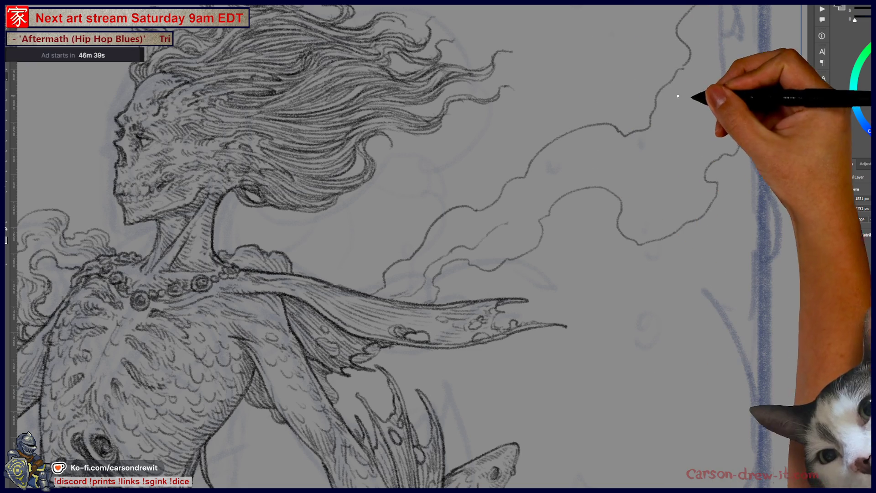
drag(731, 138, 759, 119)
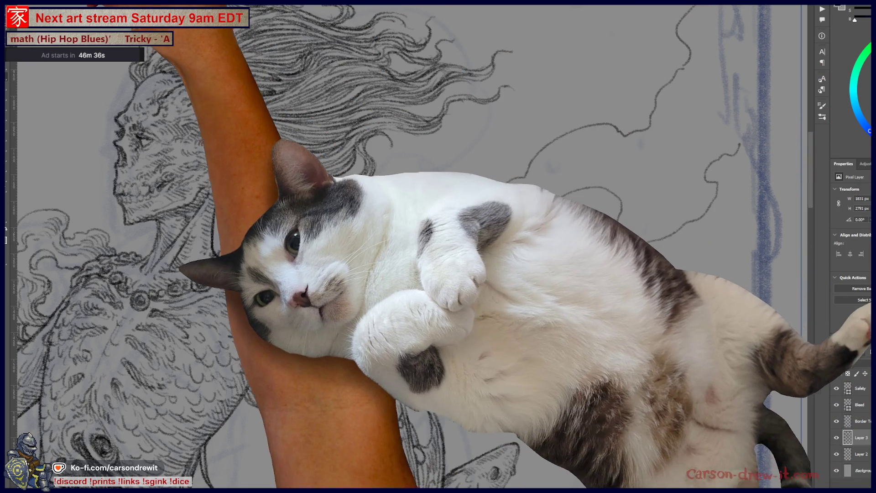
right_click(106, 75)
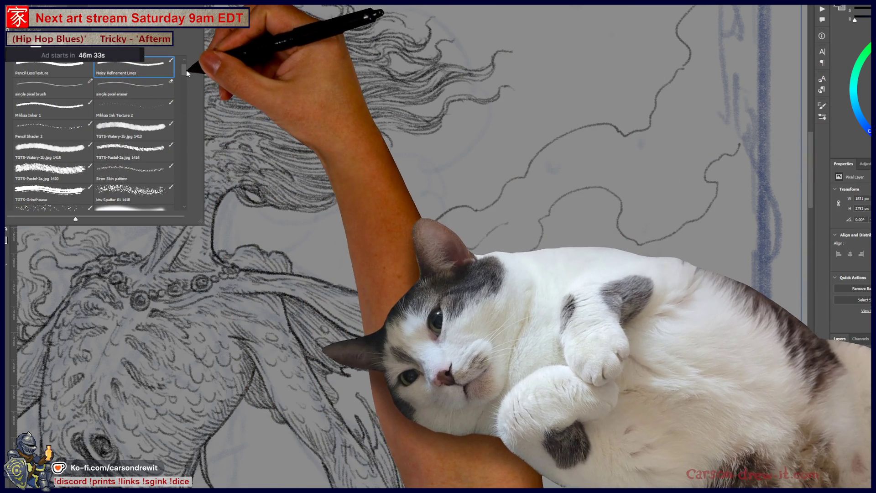
click(150, 91)
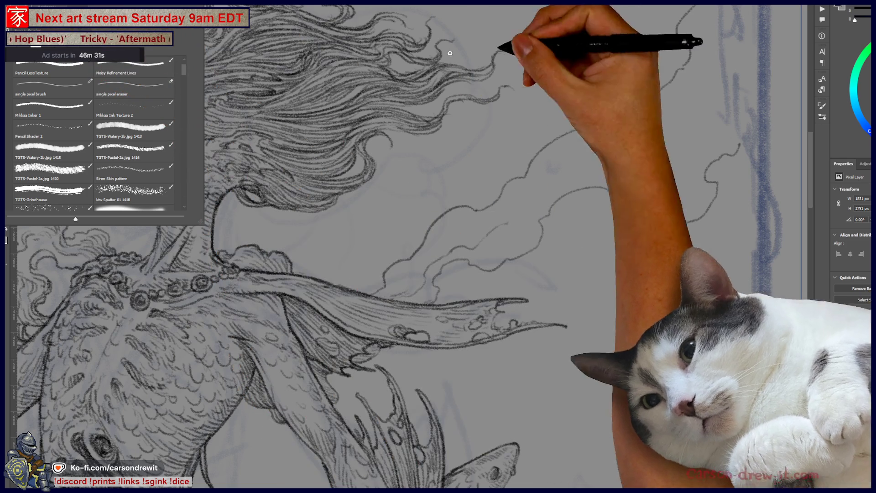
key(Return)
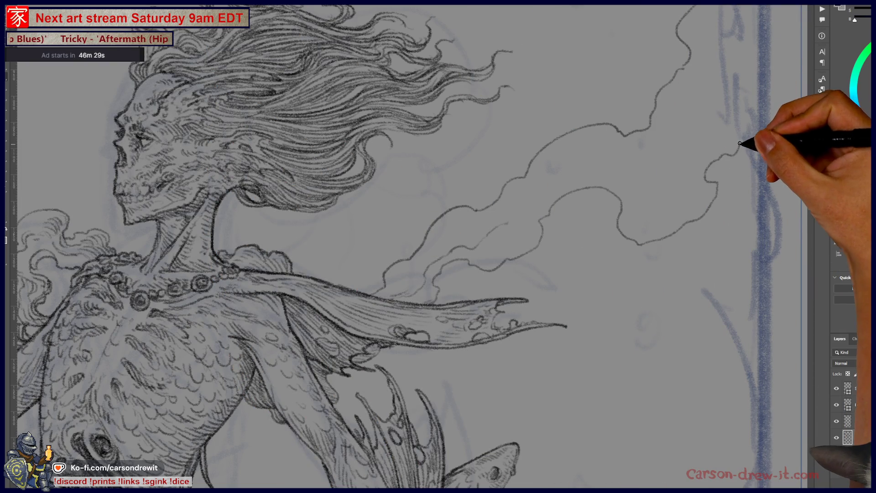
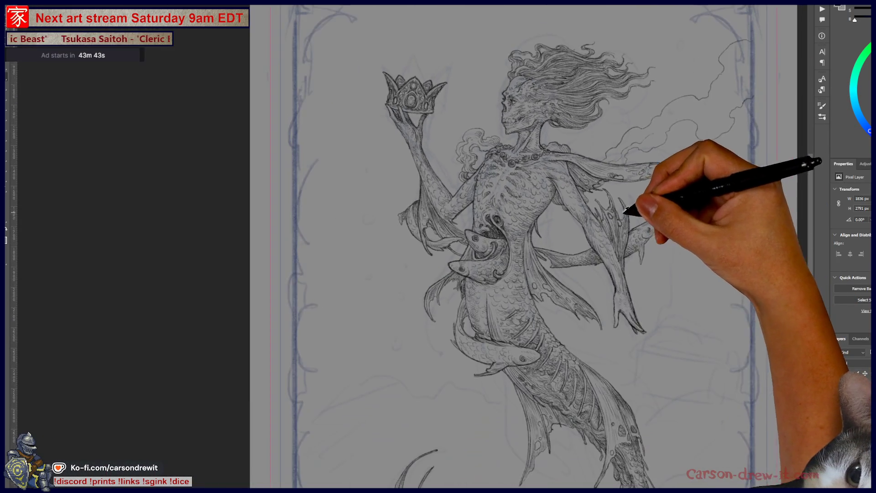
Step: Pan and zoom over the sketch to inspect the tail, fish, chest and raised crown
drag(584, 292, 573, 238)
mouse_move(538, 333)
mouse_down()
mouse_move(545, 272)
mouse_move(528, 388)
mouse_move(513, 379)
mouse_move(524, 376)
mouse_up()
drag(553, 344, 563, 348)
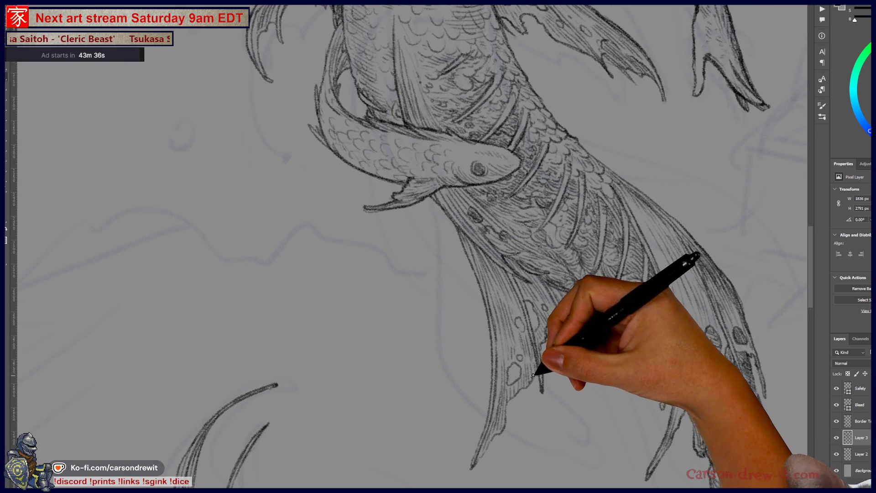
mouse_move(596, 348)
mouse_down()
mouse_move(646, 446)
mouse_move(626, 415)
mouse_up()
drag(624, 355, 622, 434)
drag(474, 275, 497, 346)
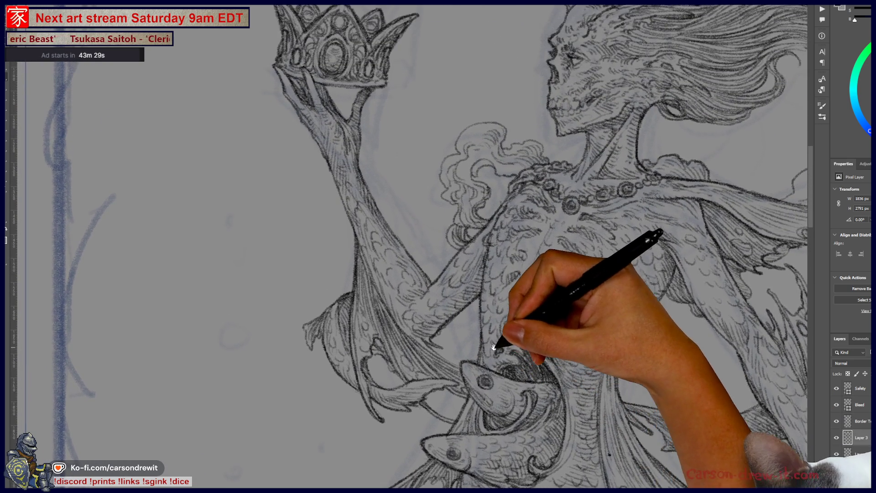
mouse_move(532, 298)
mouse_down()
mouse_move(473, 383)
mouse_move(478, 373)
mouse_up()
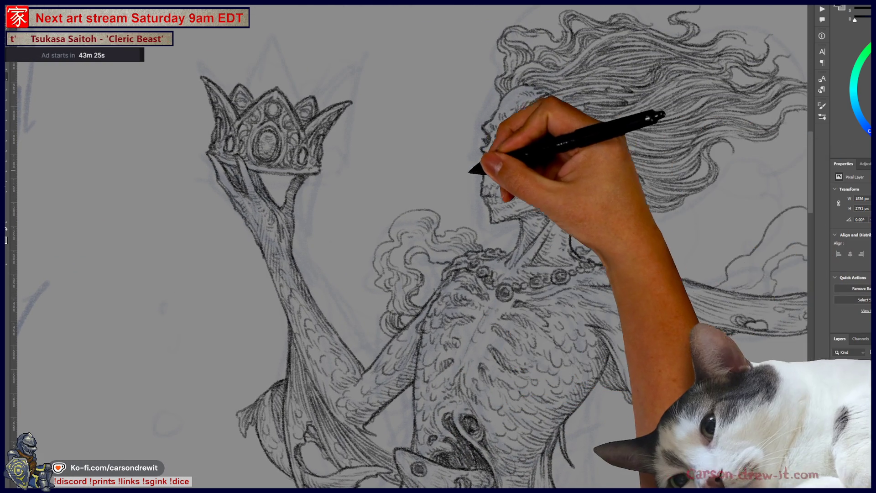
Step: Zoom out to the whole framed figure and load the mermaid drawing, smoke included, as a selection
key(ctrl+minus)
key(ctrl+minus)
drag(486, 231, 482, 110)
drag(528, 292, 528, 133)
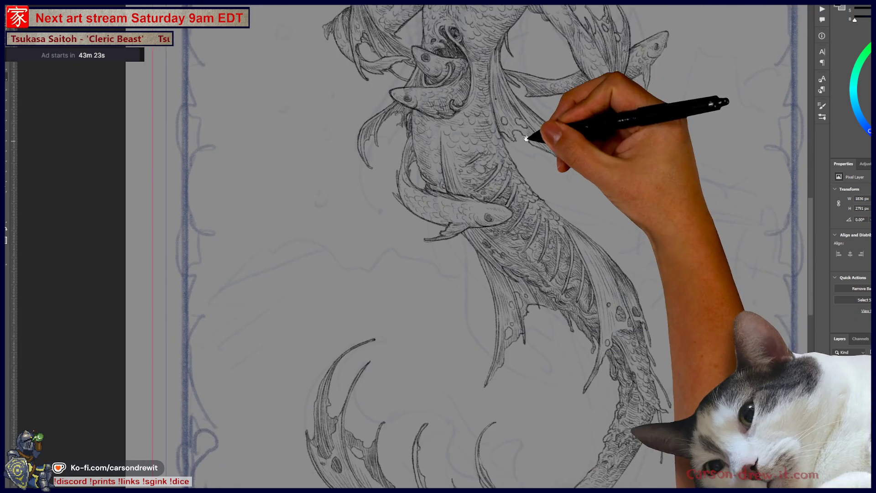
key(ctrl+minus)
drag(598, 297, 571, 313)
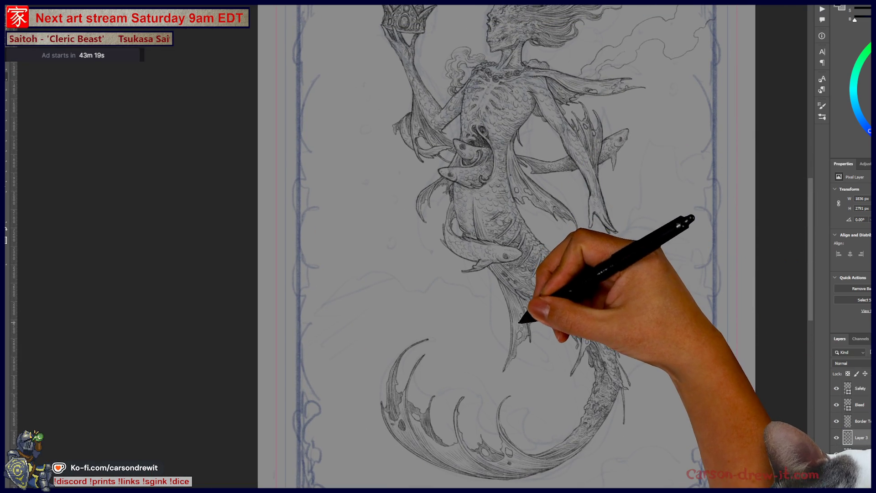
key(ctrl+plus)
drag(519, 313, 519, 228)
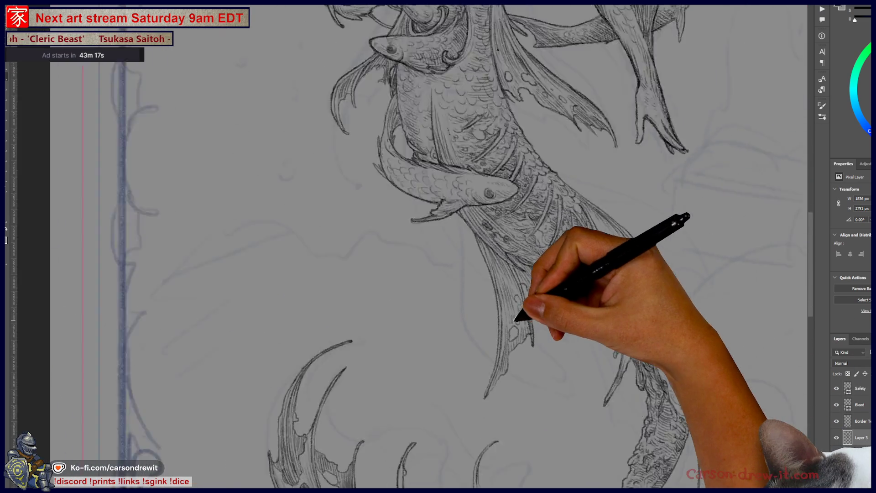
key(ctrl+minus)
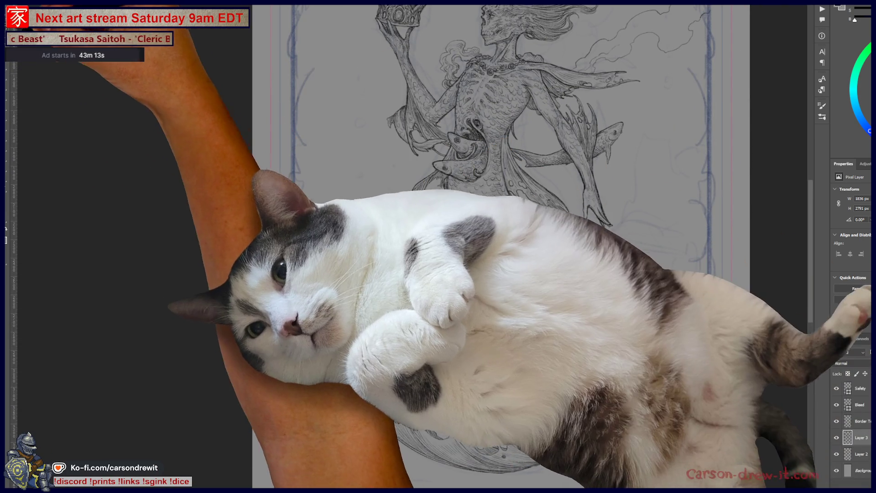
key(ctrl+shift+d)
scroll(528, 370, up, 2)
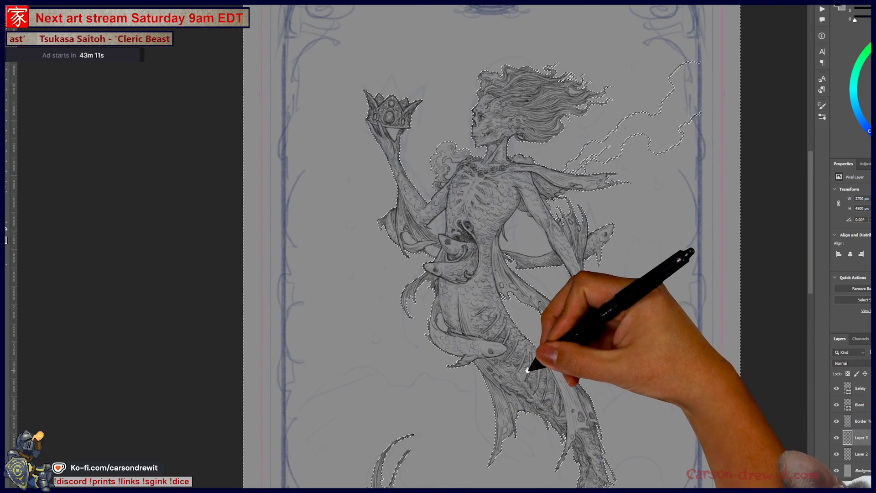
Step: Check the marching ants around the mermaid and card border, then deselect with Ctrl+D
scroll(438, 223, up, 3)
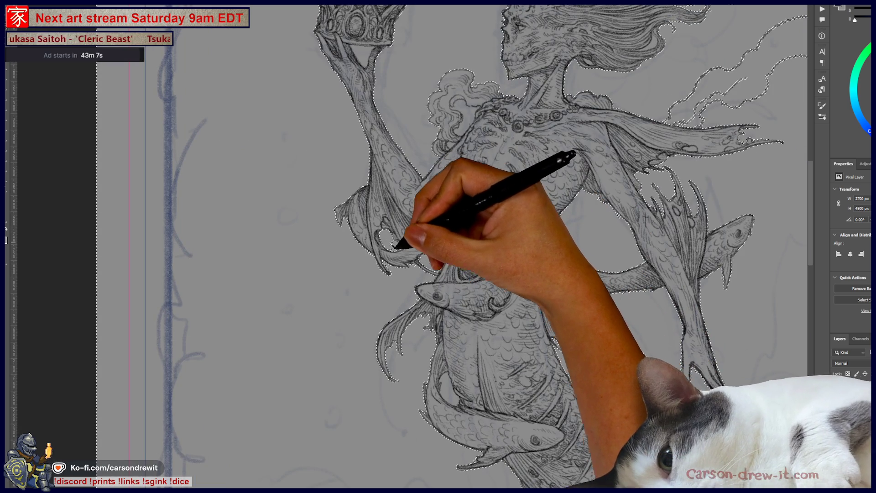
scroll(451, 314, down, 2)
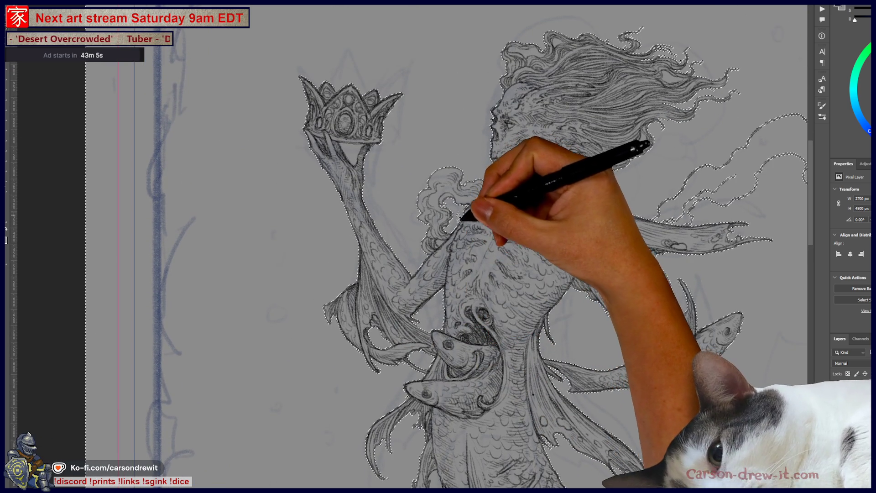
scroll(622, 306, down, 3)
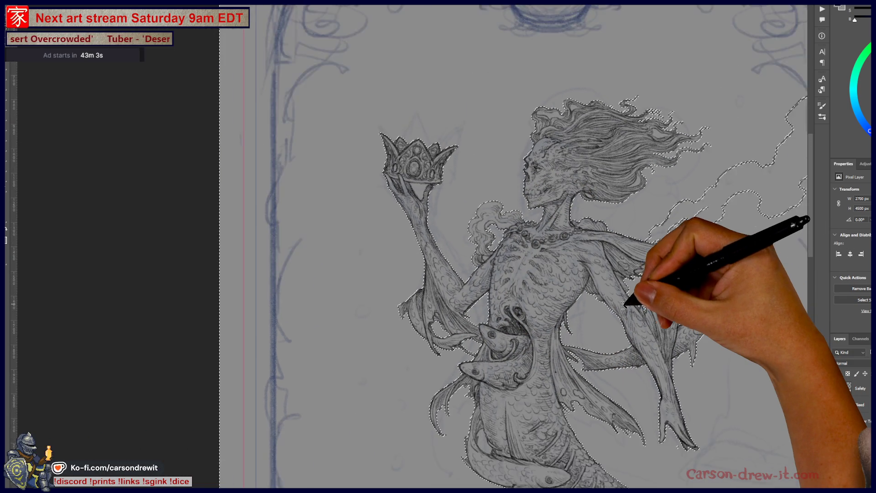
mouse_move(644, 307)
mouse_down()
mouse_move(475, 250)
mouse_move(470, 273)
mouse_up()
scroll(543, 190, up, 2)
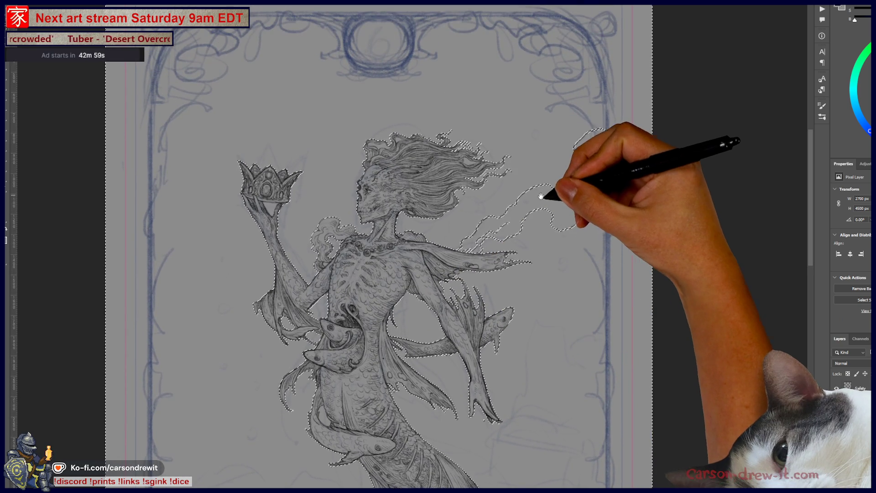
scroll(567, 201, up, 3)
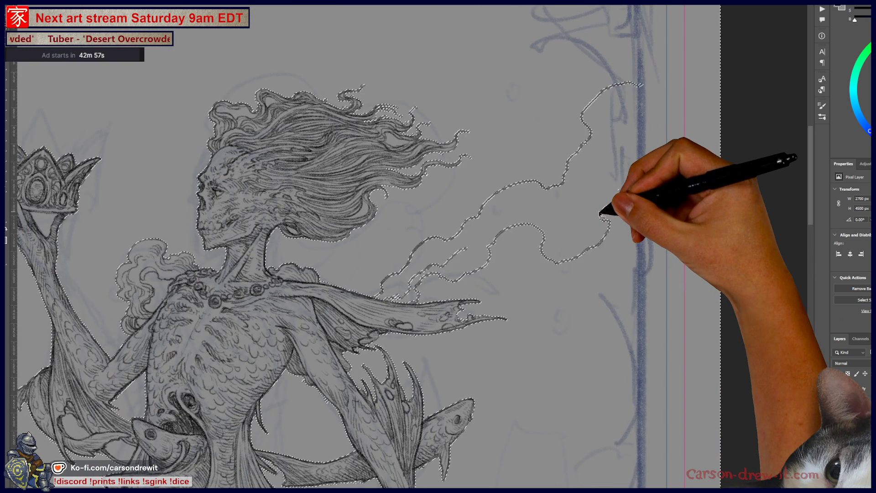
key(ctrl+d)
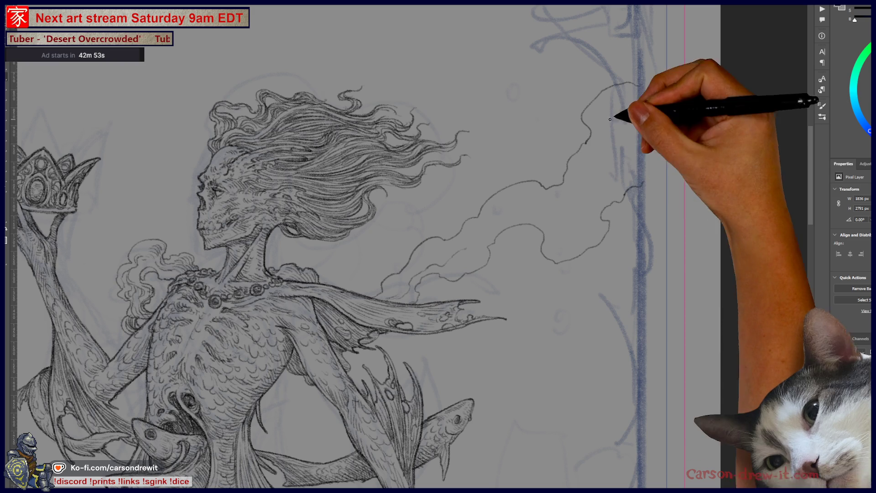
Step: Brush the top and lower smoke outlines out to the right and join them into one closed shape
drag(642, 87, 653, 84)
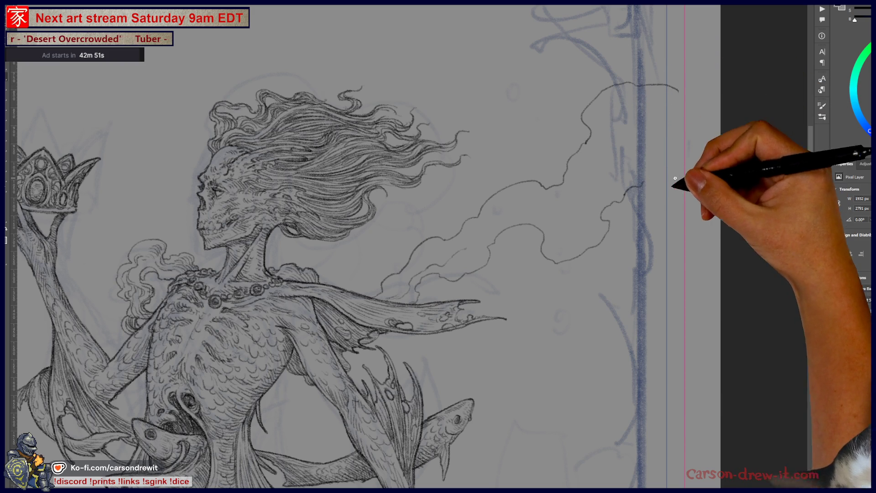
drag(651, 182, 693, 158)
mouse_move(654, 85)
mouse_down()
mouse_move(678, 94)
mouse_move(700, 155)
mouse_move(674, 289)
mouse_up()
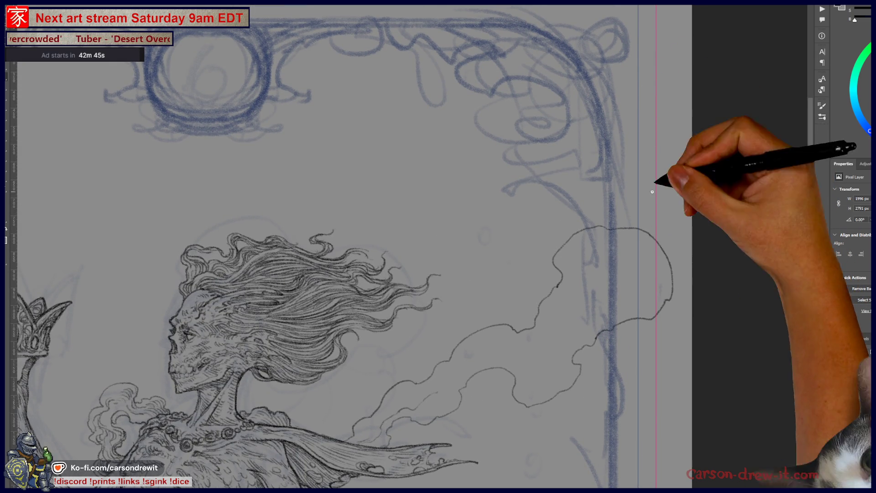
drag(628, 282, 653, 206)
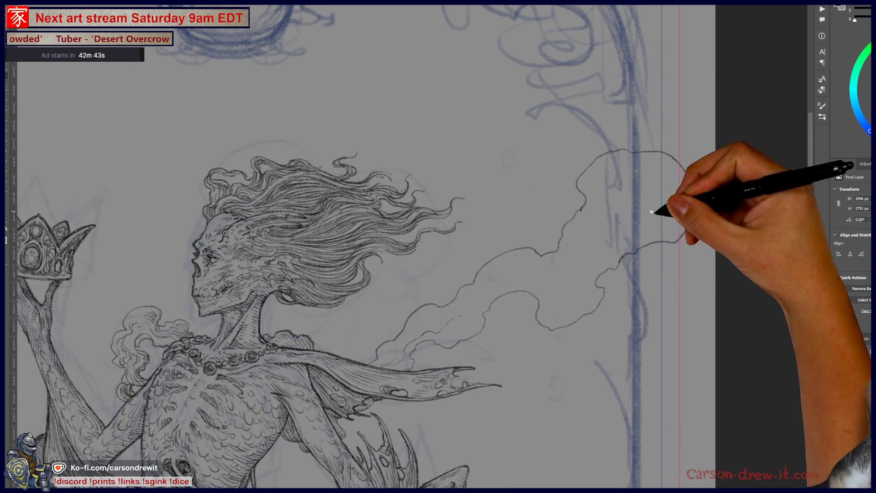
drag(689, 175, 673, 241)
key(ctrl+minus)
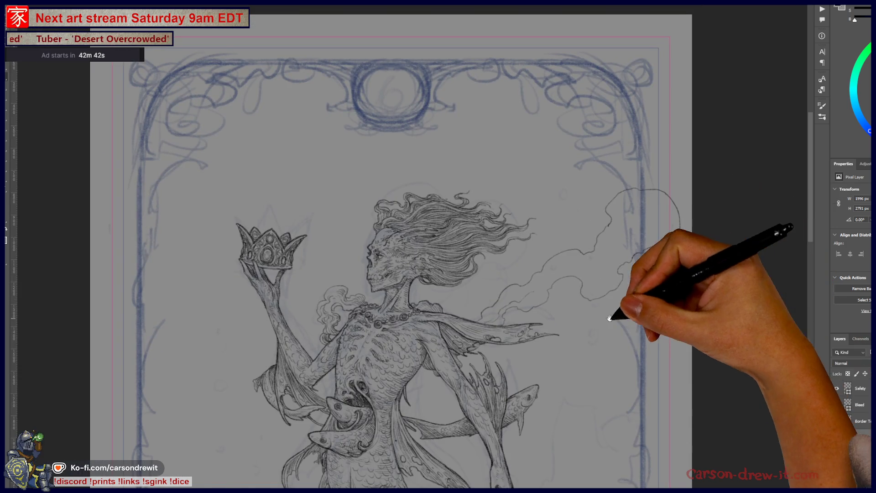
key(ctrl+plus)
key(ctrl+plus)
key(ctrl+minus)
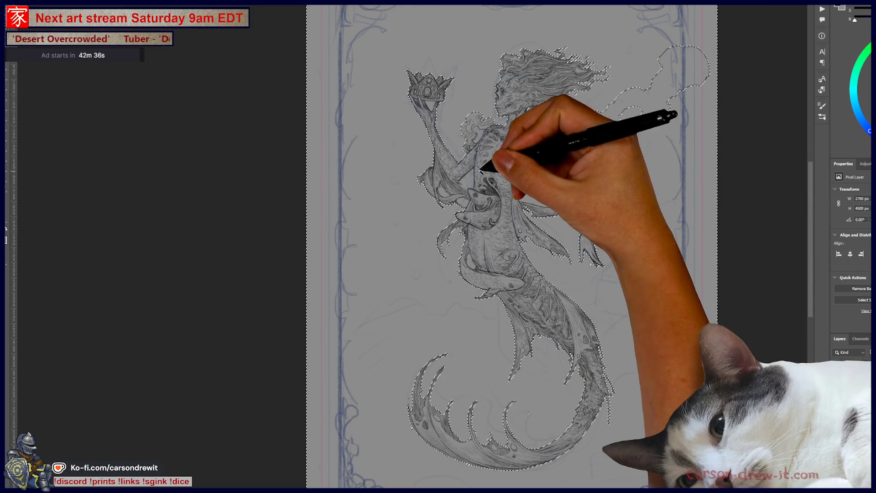
key(ctrl+plus)
key(ctrl+plus)
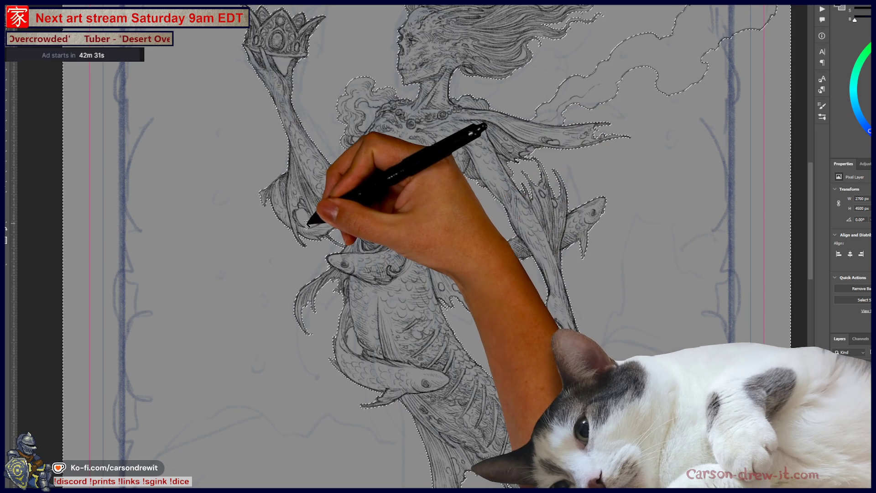
drag(325, 129, 386, 201)
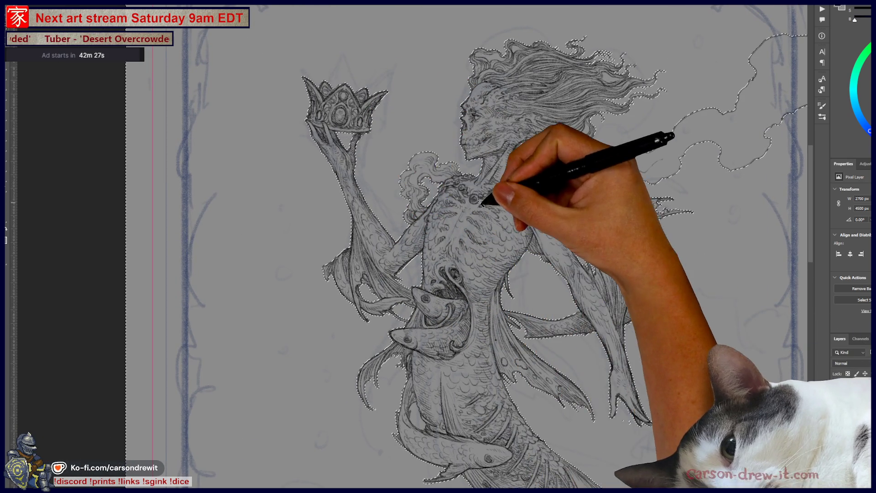
mouse_move(528, 267)
mouse_down()
mouse_move(499, 182)
mouse_move(444, 272)
mouse_up()
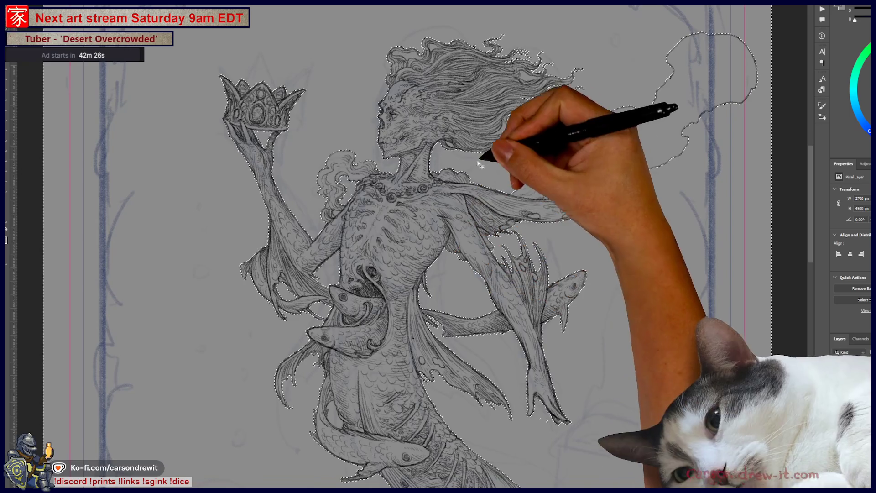
mouse_move(496, 114)
mouse_down()
mouse_move(499, 145)
mouse_move(563, 299)
mouse_up()
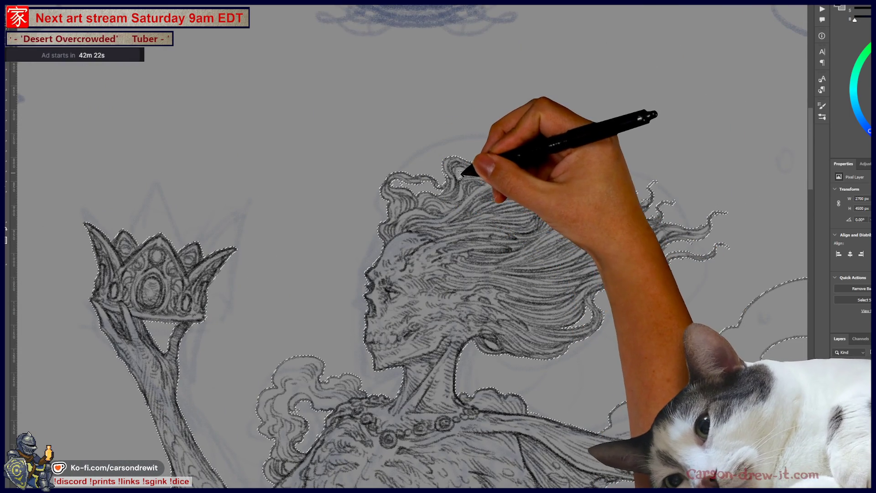
mouse_move(611, 273)
mouse_down()
mouse_move(593, 329)
mouse_move(561, 131)
mouse_move(544, 313)
mouse_move(521, 223)
mouse_up()
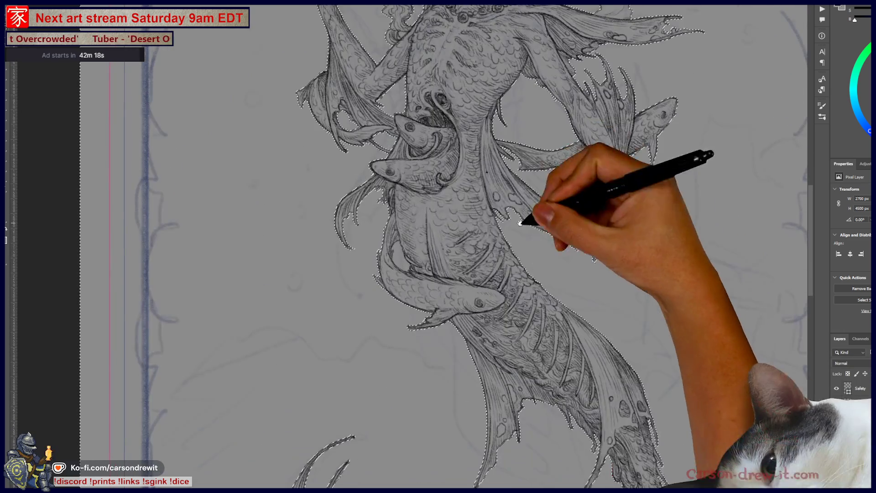
drag(530, 363, 525, 292)
mouse_move(535, 356)
mouse_down()
mouse_move(548, 391)
mouse_move(538, 307)
mouse_up()
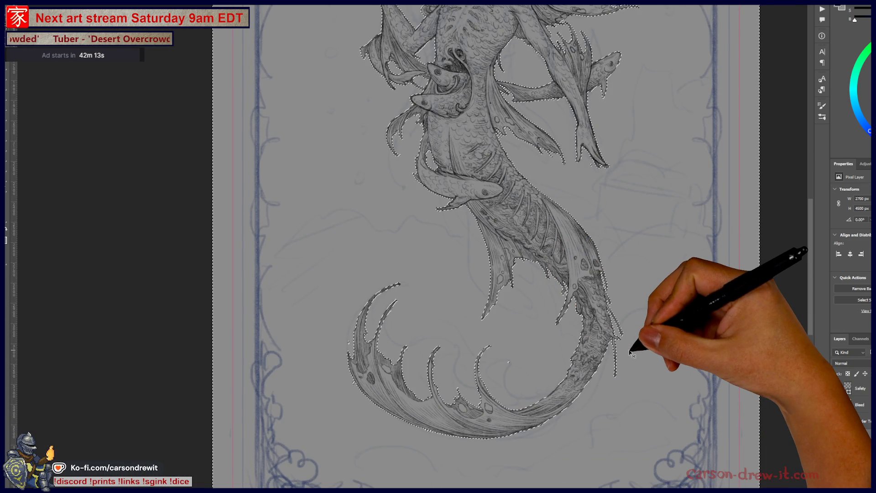
Step: Contract the mermaid selection by 2 pixels with Select > Modify > Contract
drag(530, 174, 534, 329)
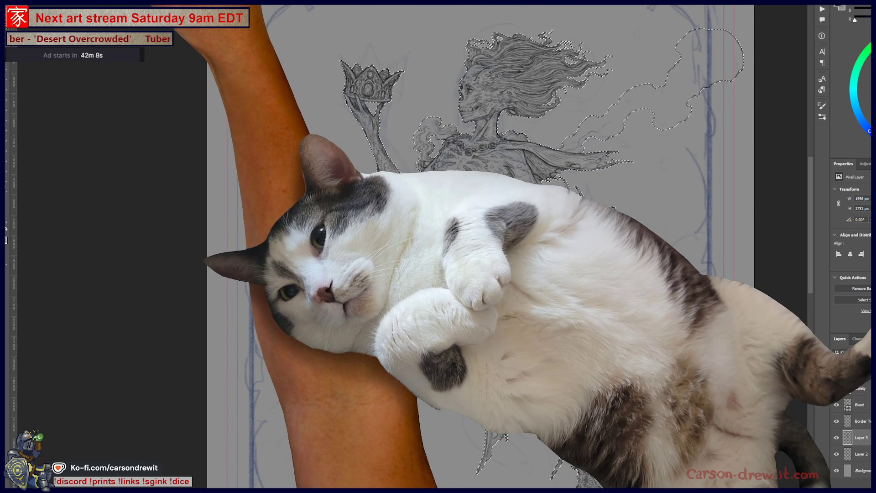
click(86, 5)
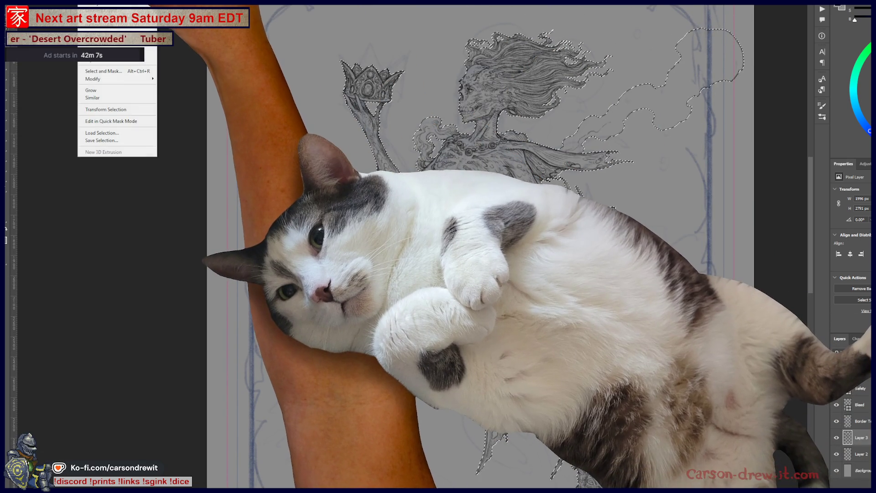
mouse_move(114, 78)
click(172, 101)
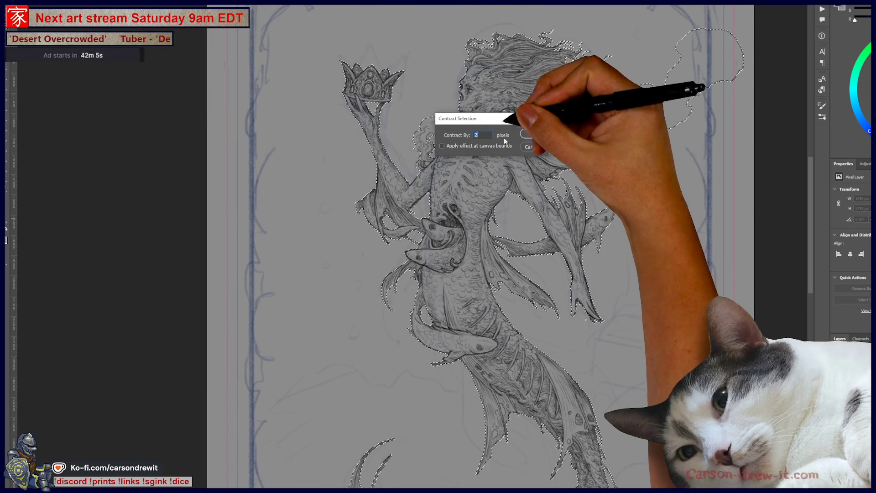
click(525, 133)
Step: Recentre the whole mermaid in view and create a new empty layer
scroll(504, 127, up, 5)
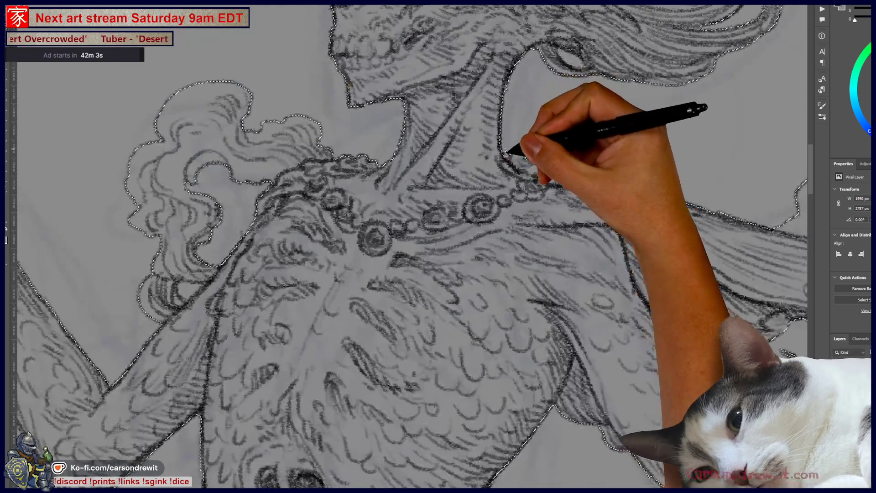
scroll(438, 246, up, 5)
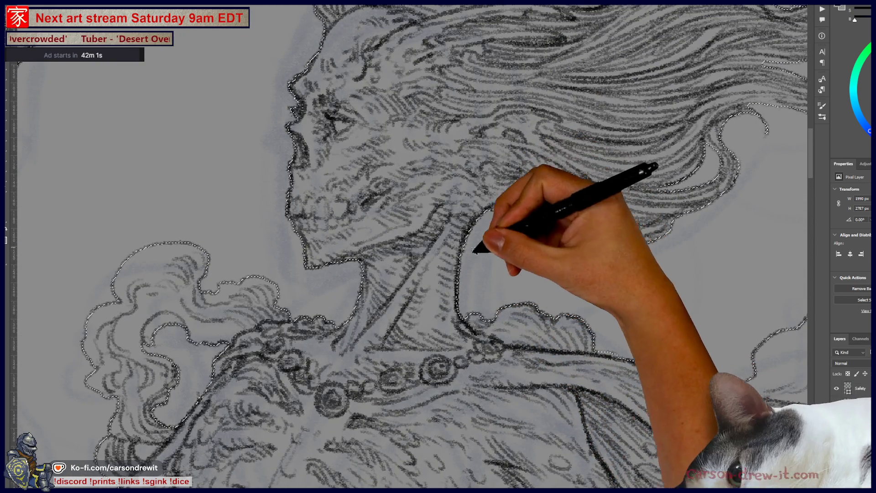
scroll(514, 255, down, 4)
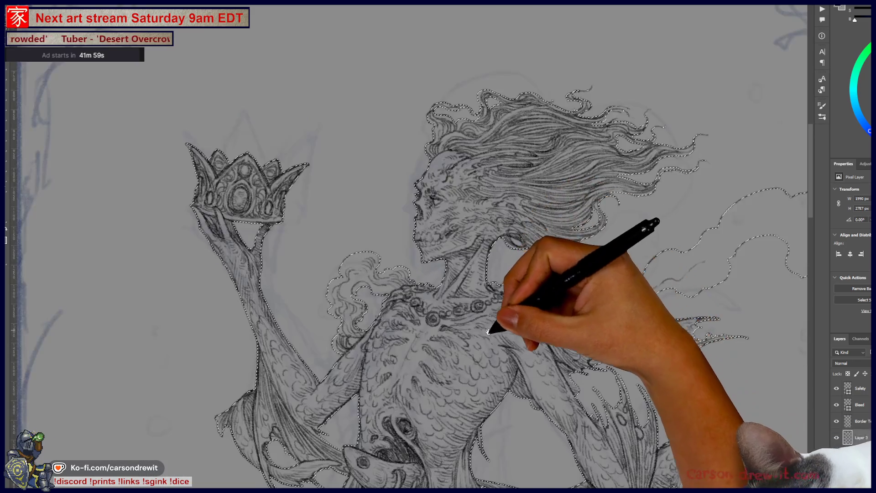
drag(489, 332, 475, 274)
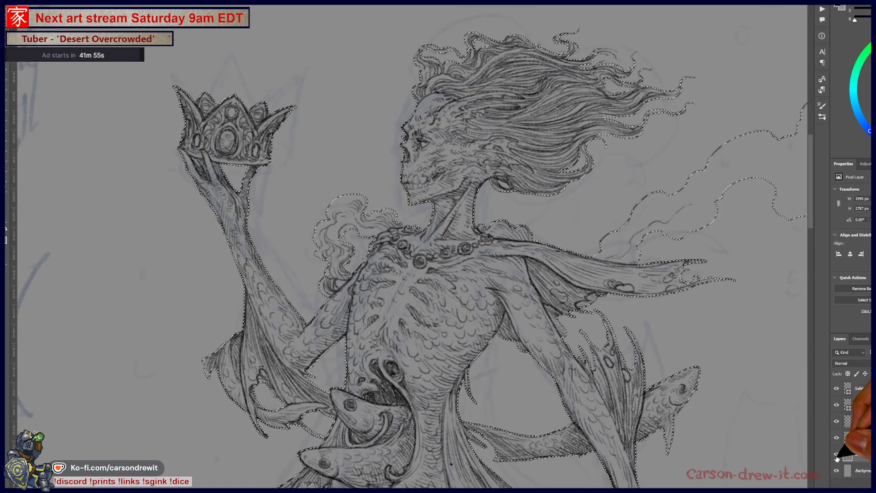
key(ctrl+shift+alt+n)
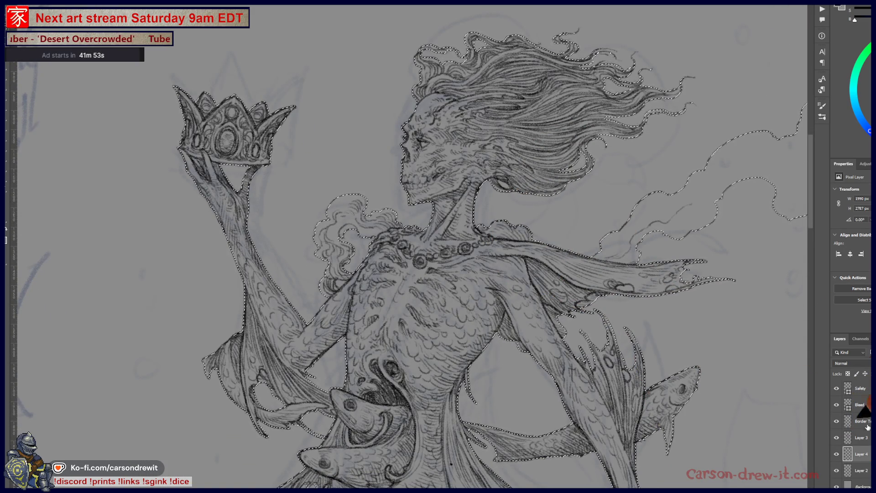
Step: Mask the new layer with the mermaid selection, fill it red, and zoom in on the chest
key(ctrl+shift+m)
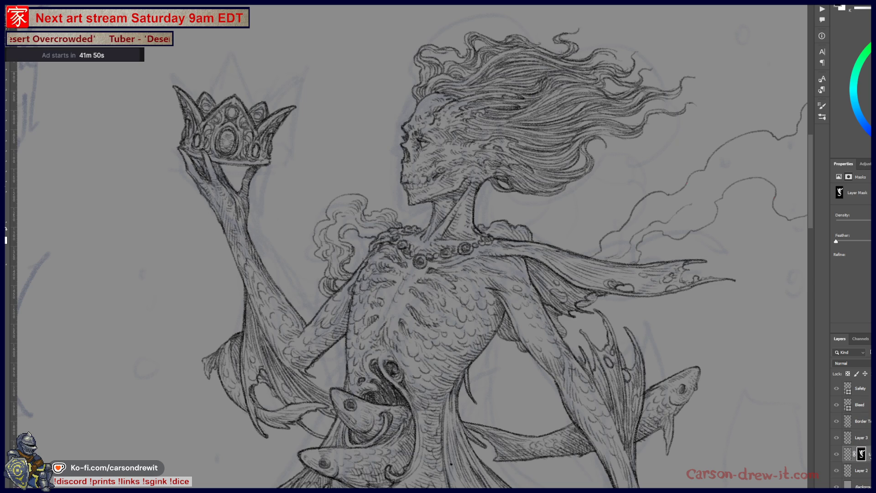
key(alt+BackSpace)
key(ctrl+0)
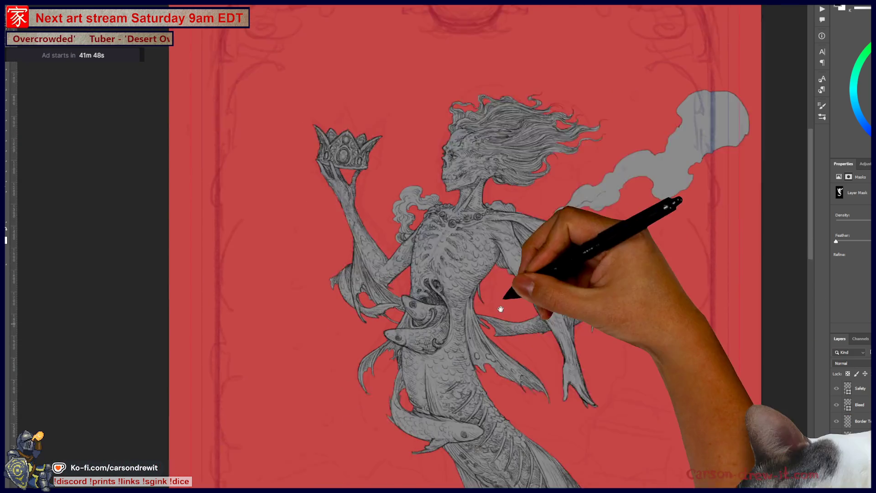
key(ctrl+plus)
key(ctrl+plus)
drag(479, 290, 424, 442)
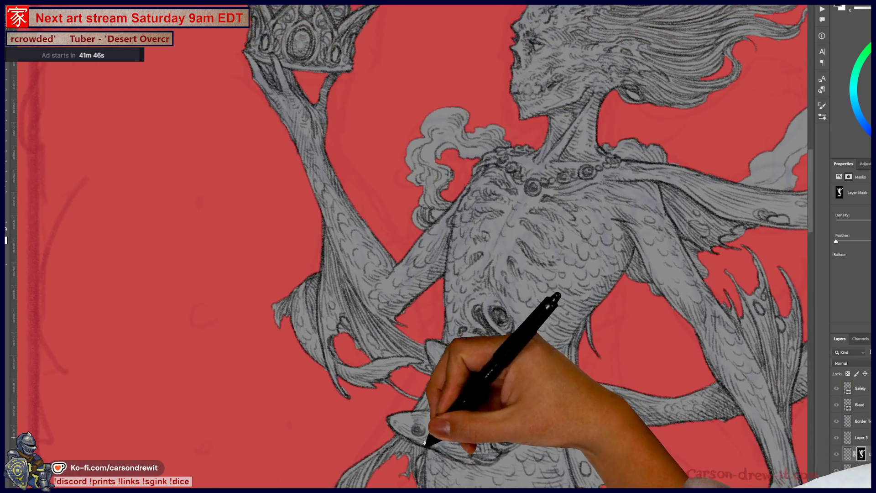
drag(450, 317, 450, 358)
key(ctrl+plus)
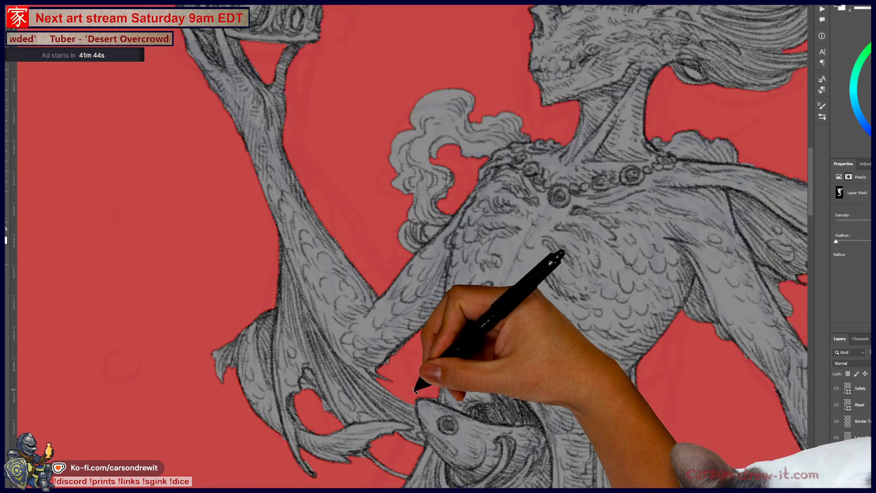
drag(414, 390, 429, 391)
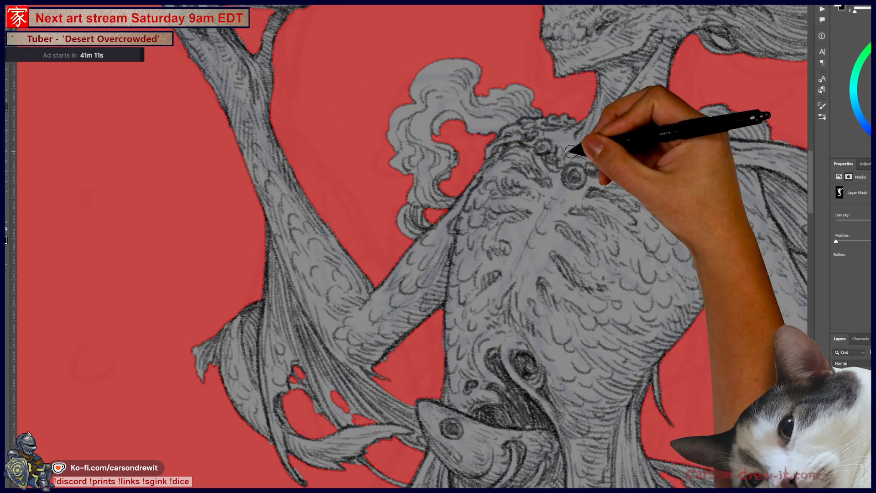
Step: Pan to bring the crown, face and windswept hair into view for mask touch-ups
mouse_move(498, 146)
mouse_down()
mouse_move(470, 210)
mouse_move(384, 337)
mouse_up()
mouse_move(176, 160)
mouse_down()
mouse_move(293, 260)
mouse_move(268, 234)
mouse_up()
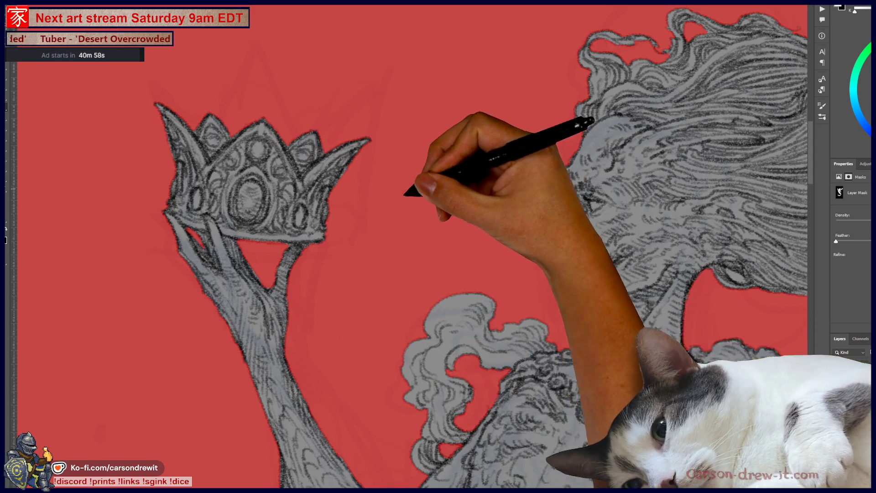
drag(406, 194, 254, 280)
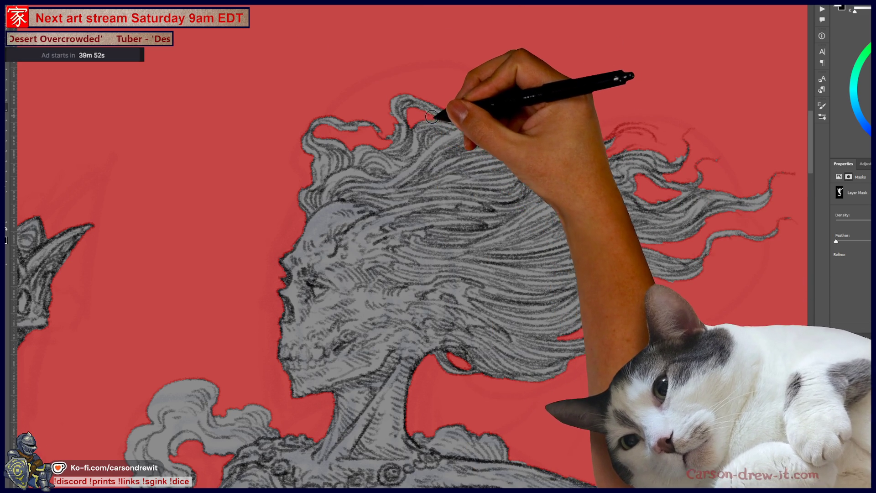
Step: Pan along the flowing hair tips to centre the grey cloud shape
mouse_move(539, 329)
mouse_down()
mouse_move(445, 292)
mouse_move(402, 170)
mouse_up()
mouse_move(528, 289)
mouse_down()
mouse_move(378, 333)
mouse_move(394, 220)
mouse_up()
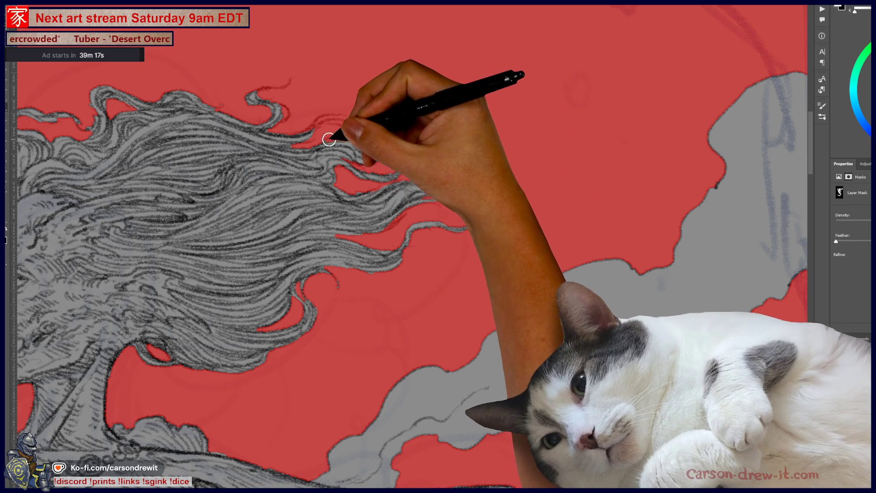
mouse_move(454, 254)
mouse_down()
mouse_move(376, 139)
mouse_move(317, 332)
mouse_move(277, 366)
mouse_move(567, 152)
mouse_move(423, 307)
mouse_move(442, 227)
mouse_up()
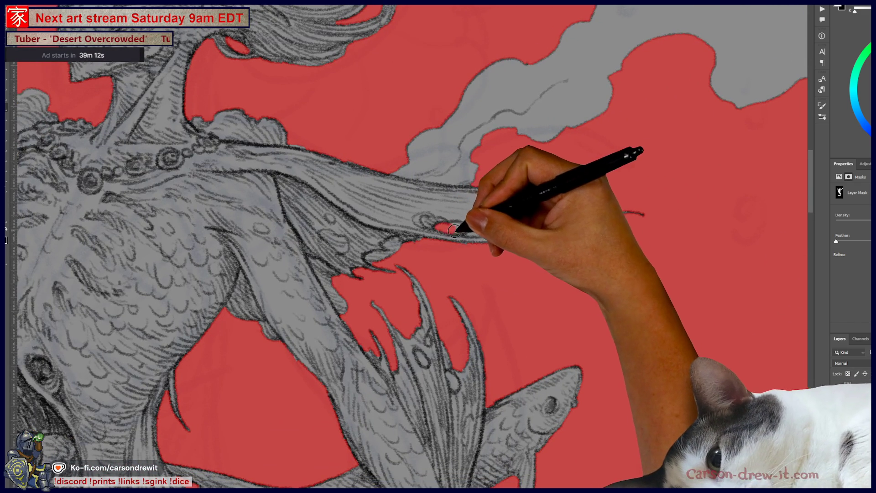
Step: Paint red holes into the ragged shoulder fin near its tip
mouse_move(460, 227)
mouse_down()
mouse_move(567, 201)
mouse_move(540, 227)
mouse_move(554, 235)
mouse_move(555, 205)
mouse_move(581, 211)
mouse_up()
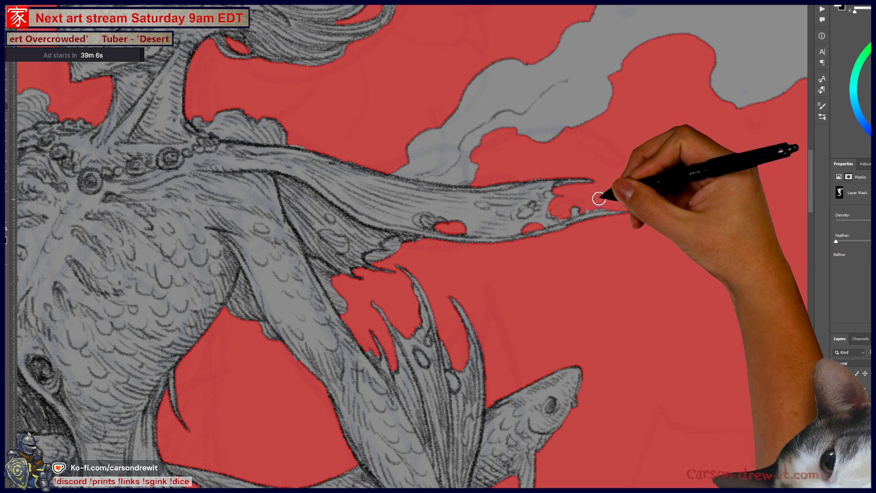
mouse_move(479, 205)
mouse_down()
mouse_move(528, 207)
mouse_move(520, 216)
mouse_move(531, 207)
mouse_up()
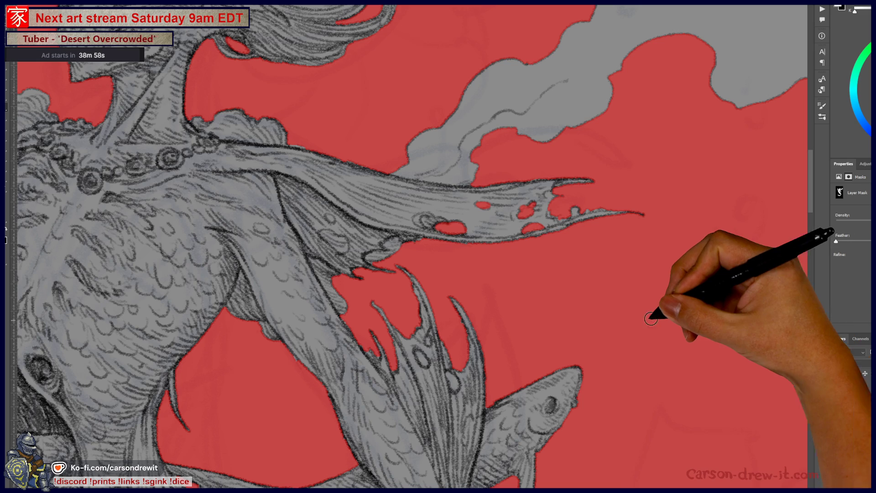
mouse_move(490, 330)
mouse_down()
mouse_move(525, 297)
mouse_move(505, 303)
mouse_up()
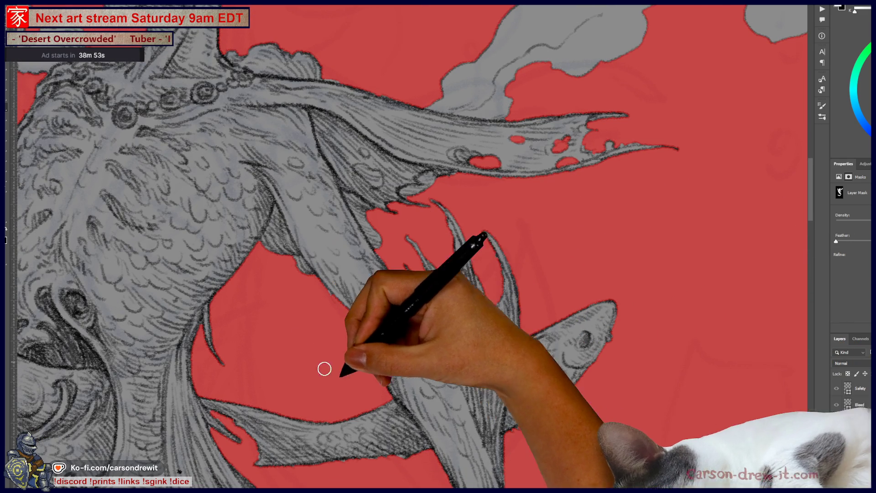
Step: Check the fish and whole figure, then switch to the reference photo 2025-10-14 16.19.19.jpg
mouse_move(362, 388)
mouse_down()
mouse_move(461, 293)
mouse_move(583, 234)
mouse_up()
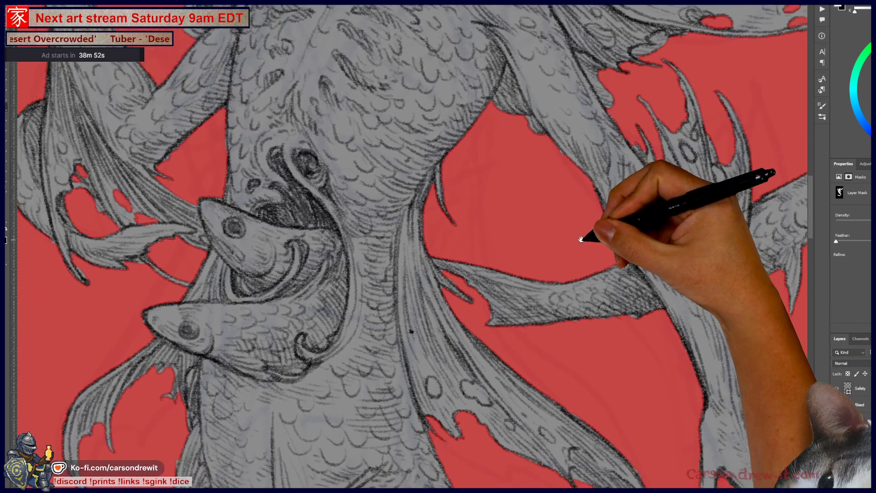
key(ctrl+plus)
key(ctrl+minus)
key(ctrl+minus)
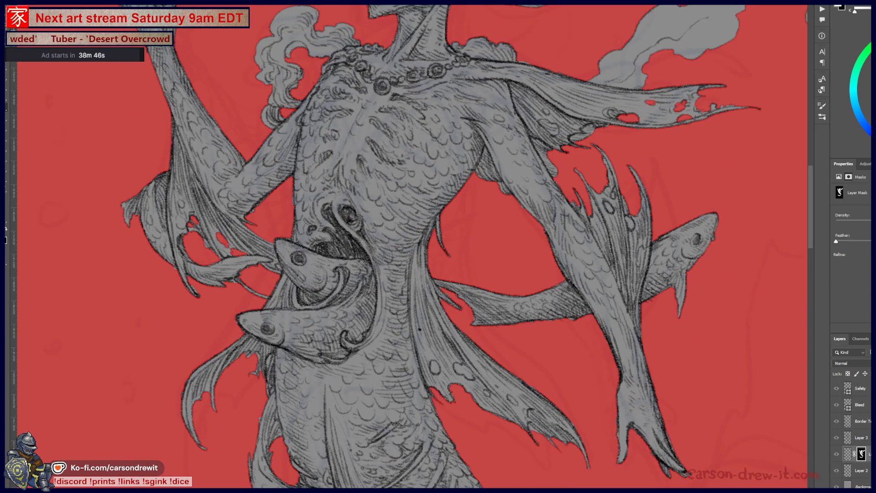
key(alt+Tab)
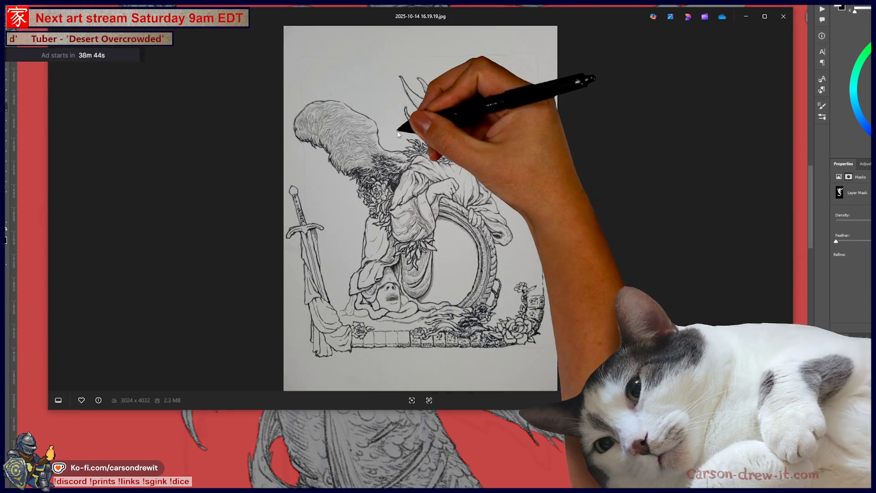
Step: Enlarge the Photos window and show 2025-10-14 16.19.19.jpg full screen
drag(633, 412, 633, 491)
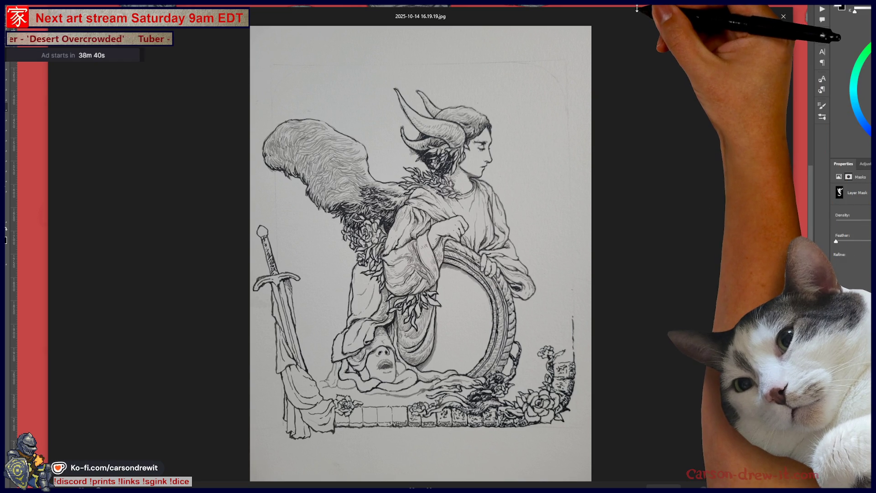
key(F11)
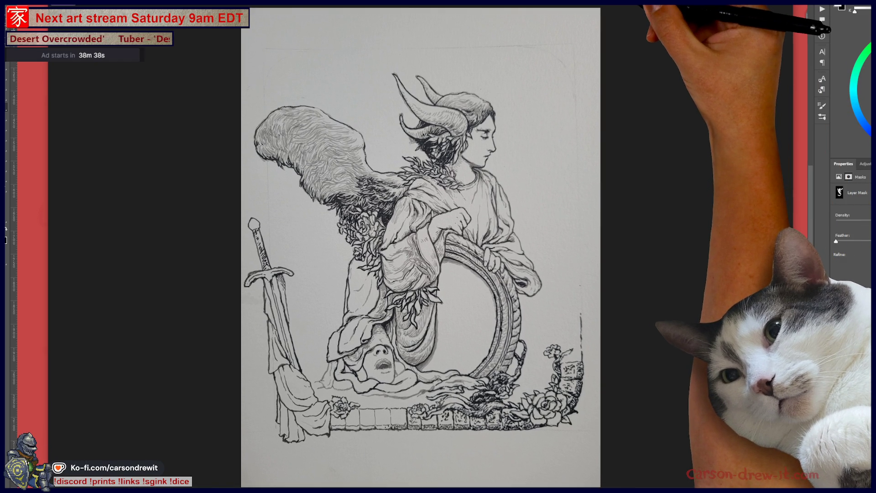